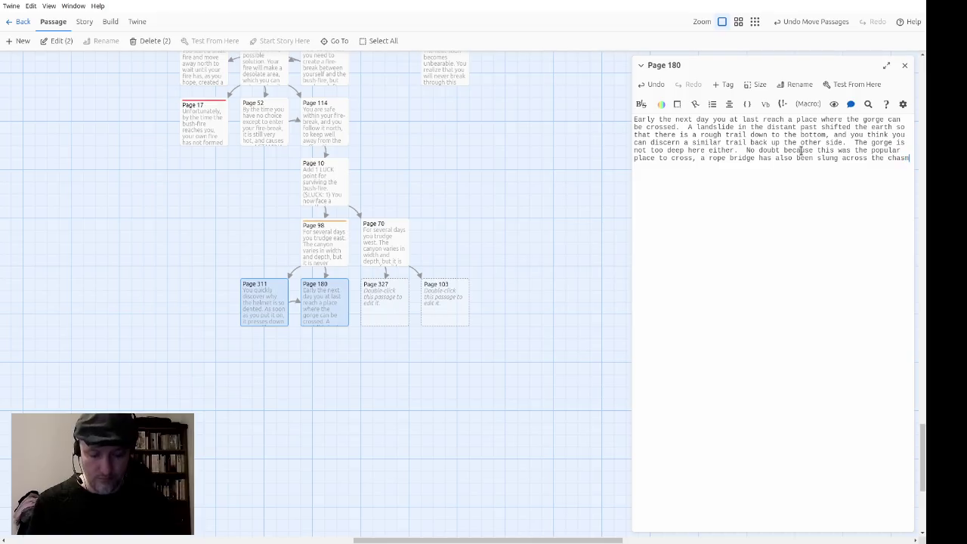
Finish Page 180's rope bridge and trail description, ending 'Will you cross the bridge, or go down the trail?'.
type("e c")
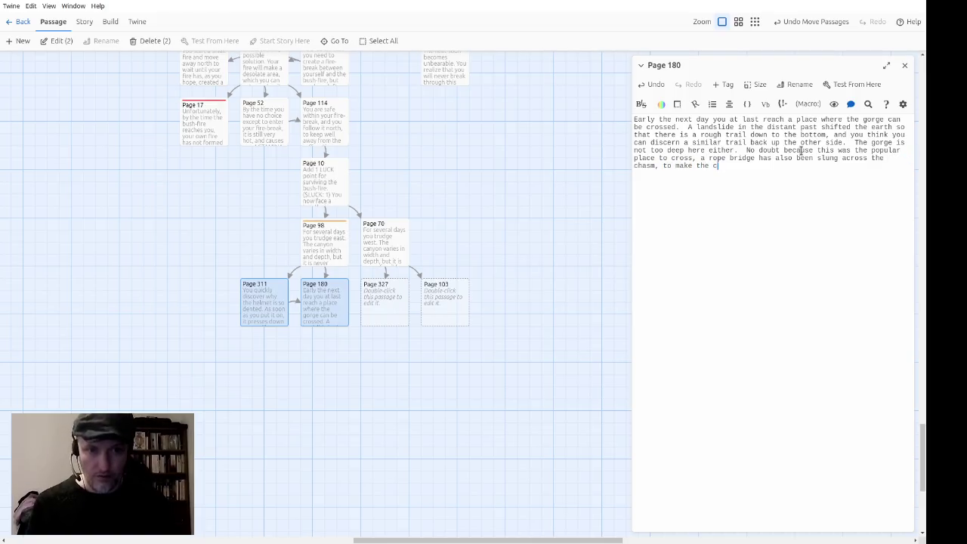
type("rossing quicker.")
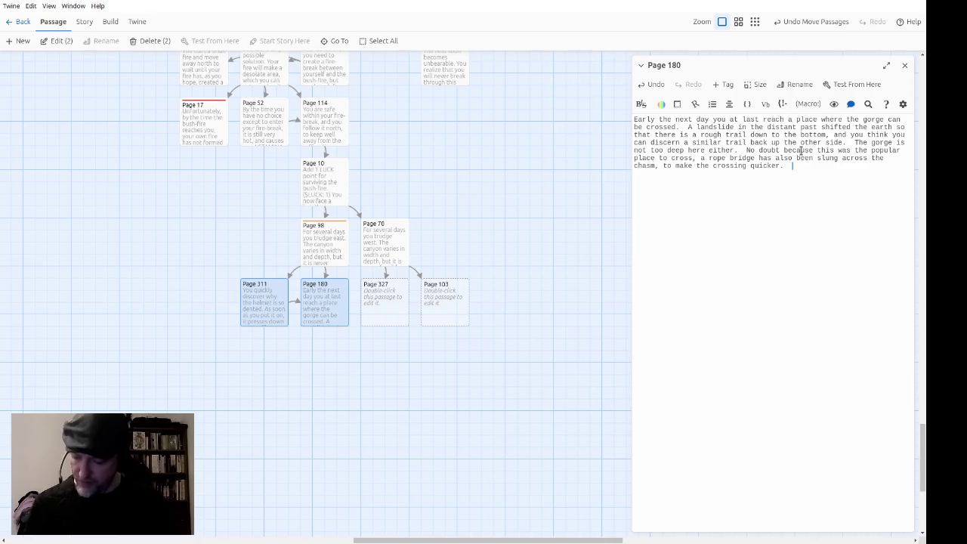
type("The ")
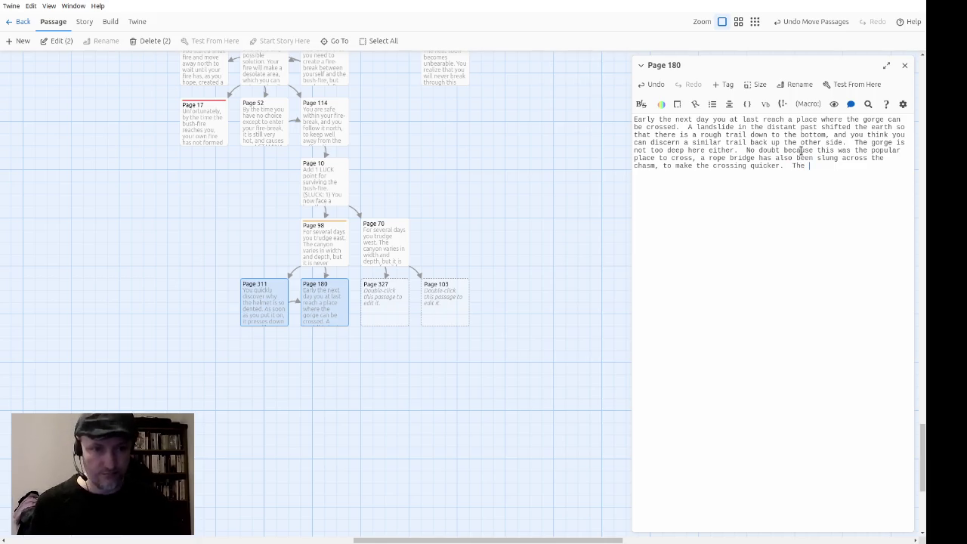
type("rope bridge lo")
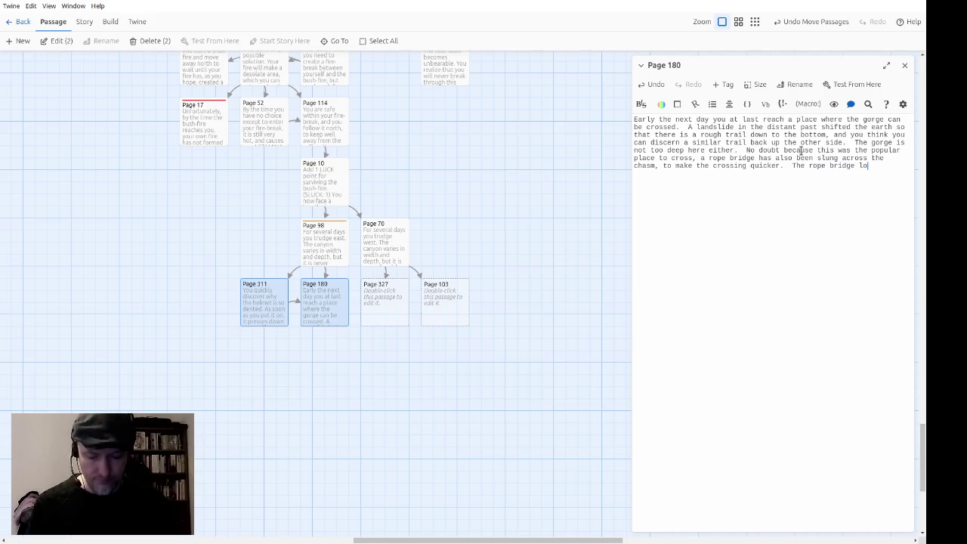
type("oks as secure ")
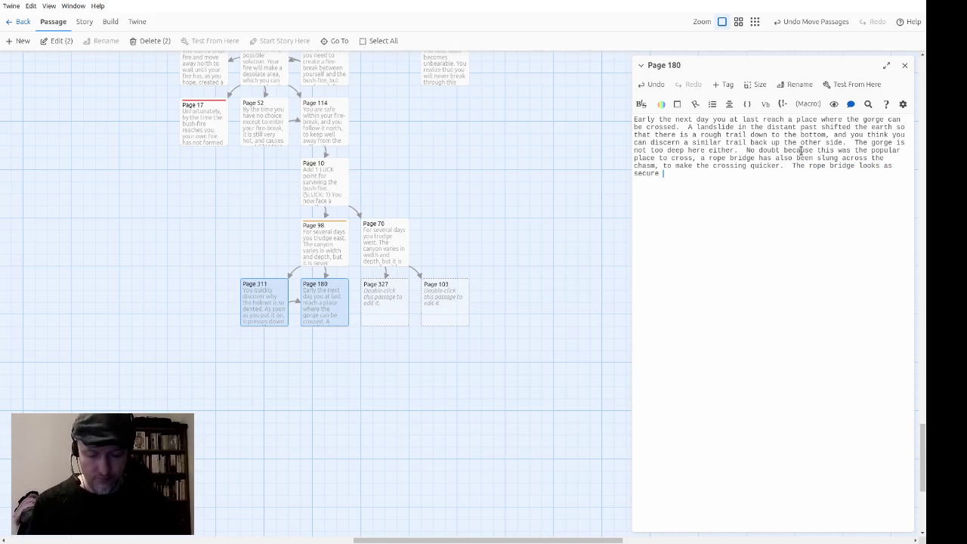
type("as any such brid")
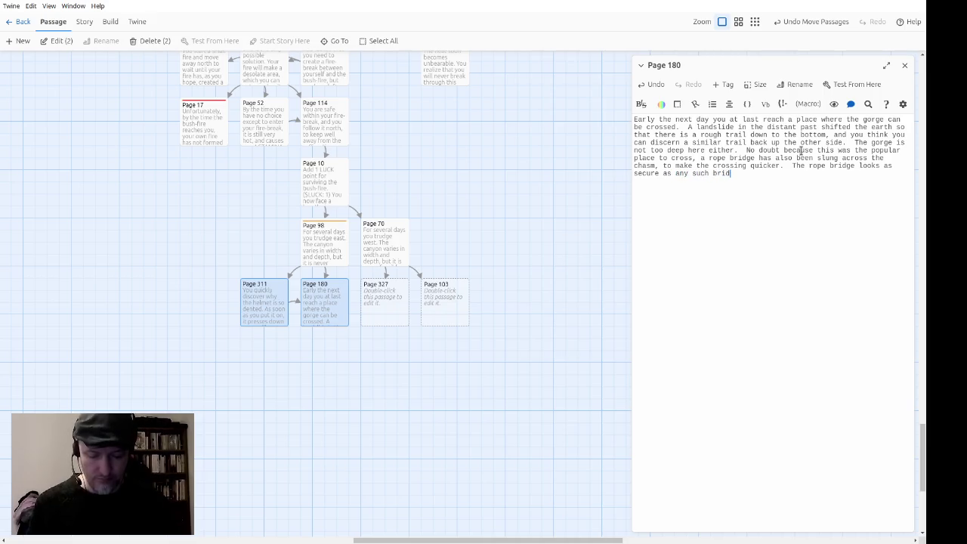
type("ges are,")
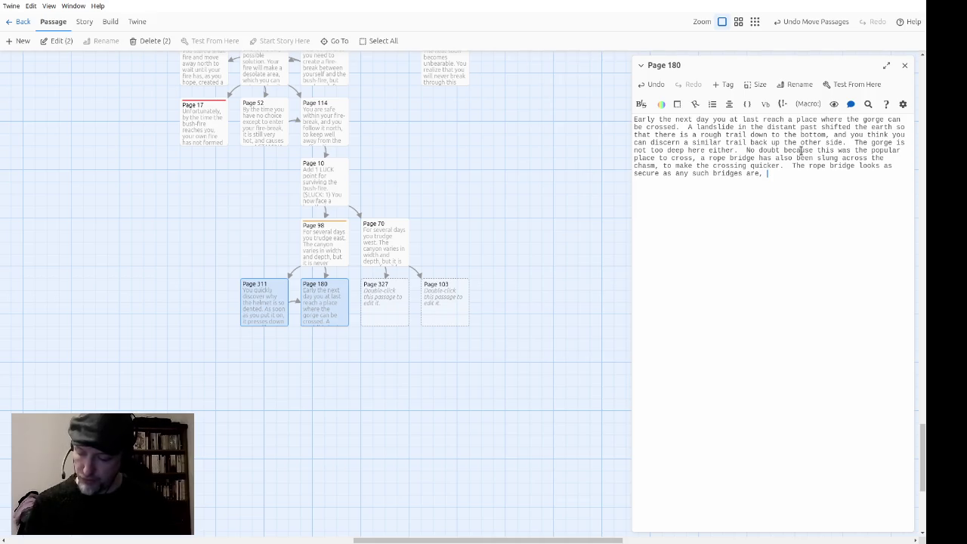
type("and the trail looks precarious but usable.")
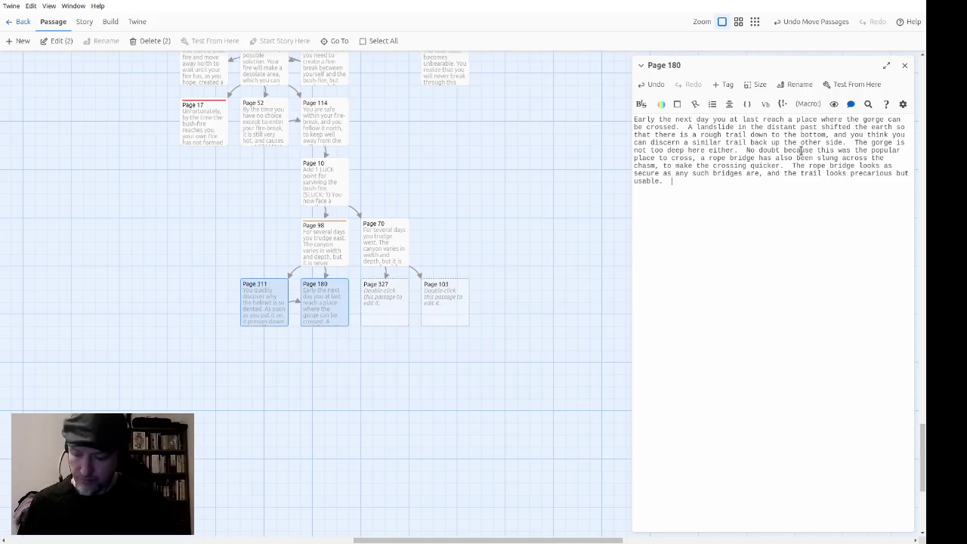
type("Will you cross the bridge, or go down the trail?")
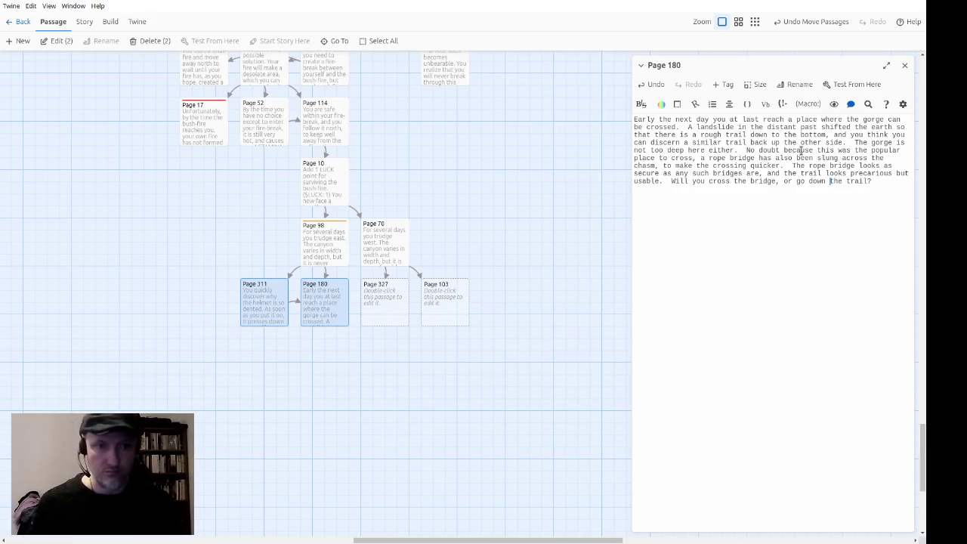
Link the two choices to Page 247 and Page 117, and place those passages under Pages 311 and 180.
type("[[")
type("->Page ")
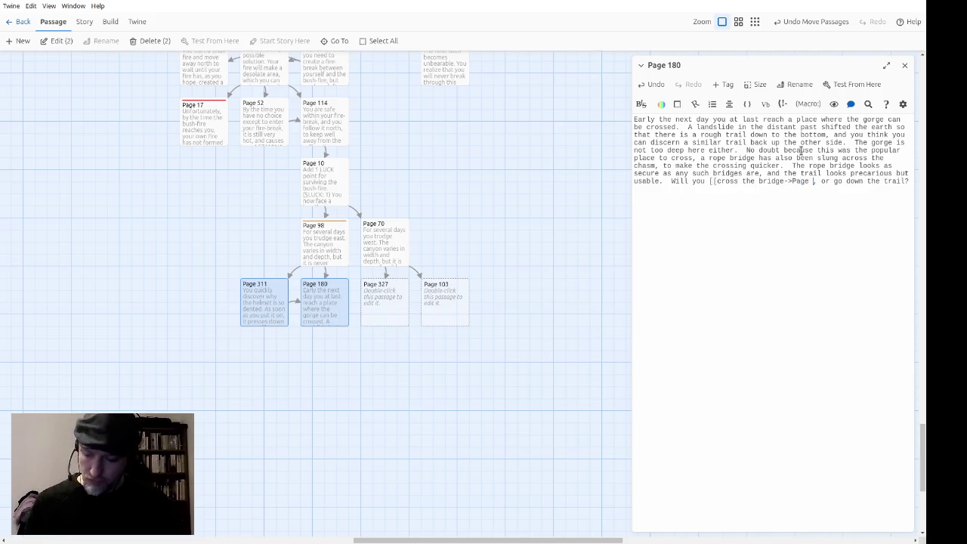
type("247")
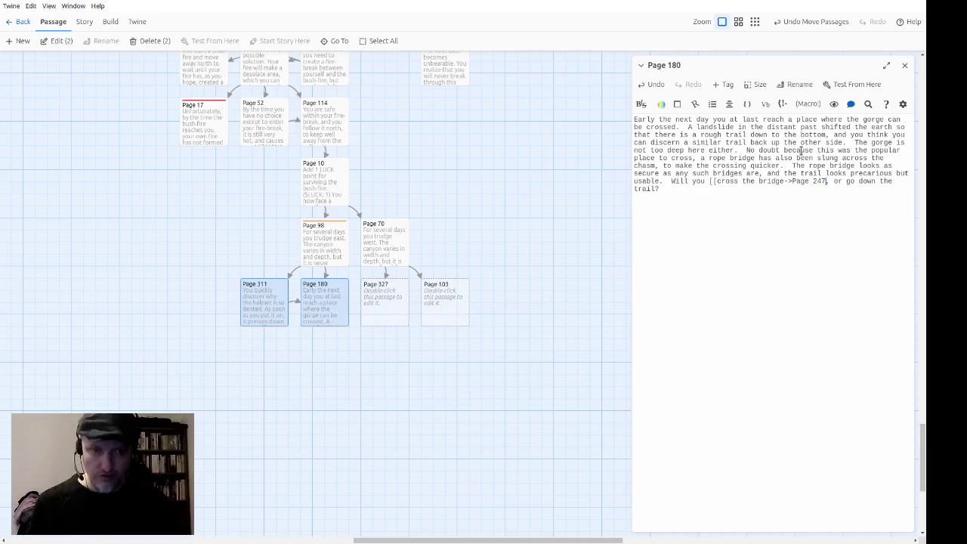
type("]]")
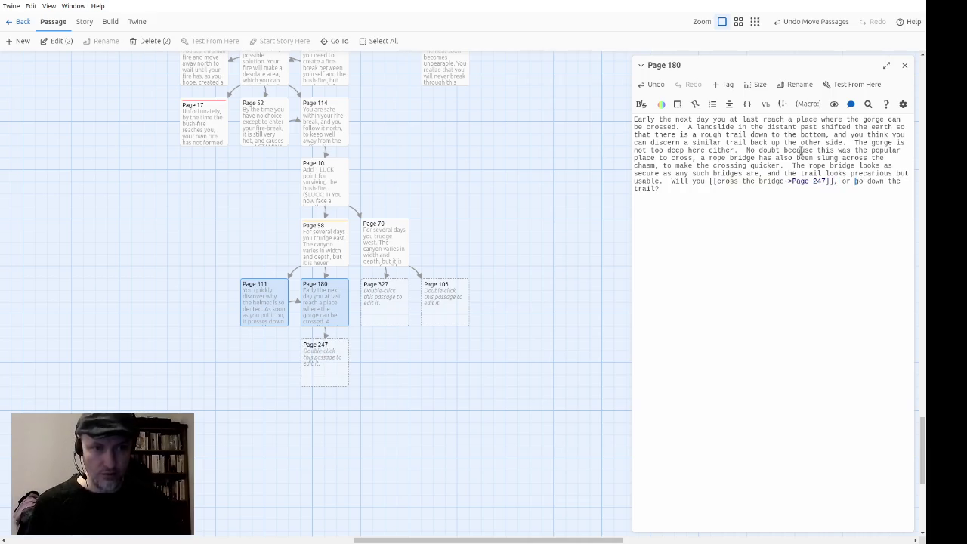
type("[[")
type("->Page ")
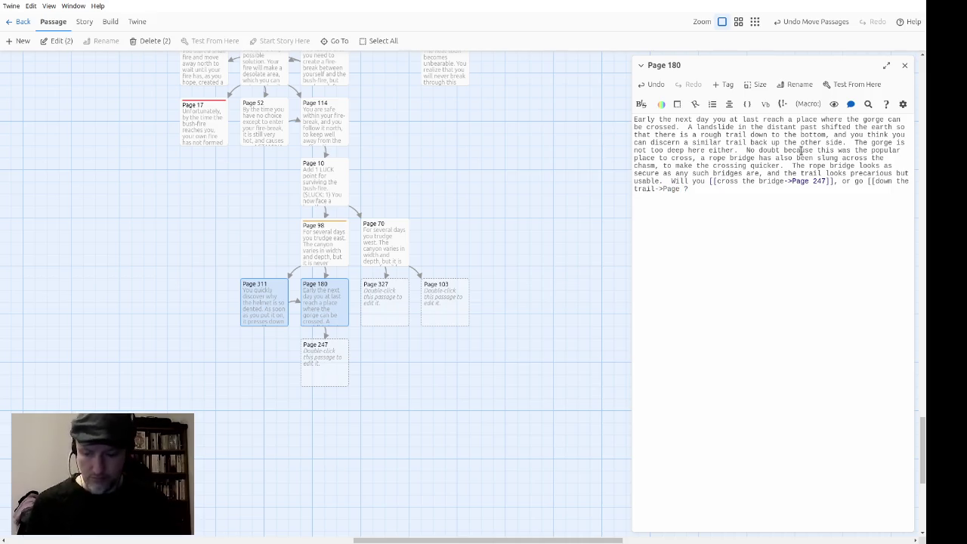
type("117]]")
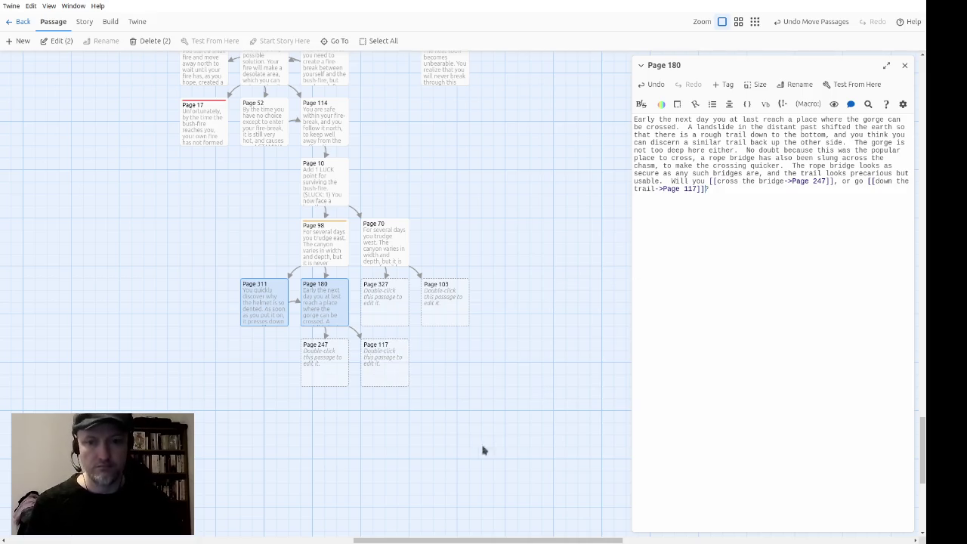
left_click_drag(486, 449, 256, 353)
left_click_drag(382, 378, 327, 373)
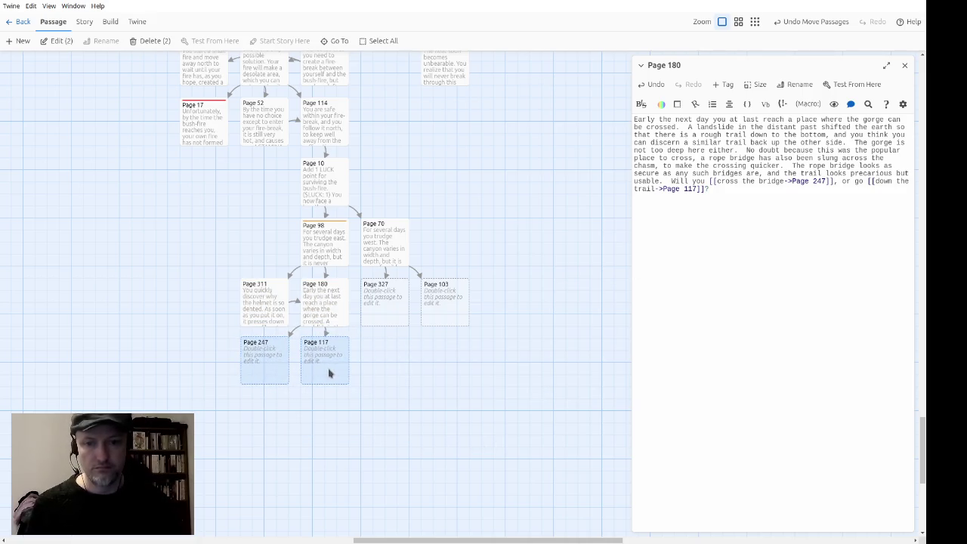
left_click(469, 393)
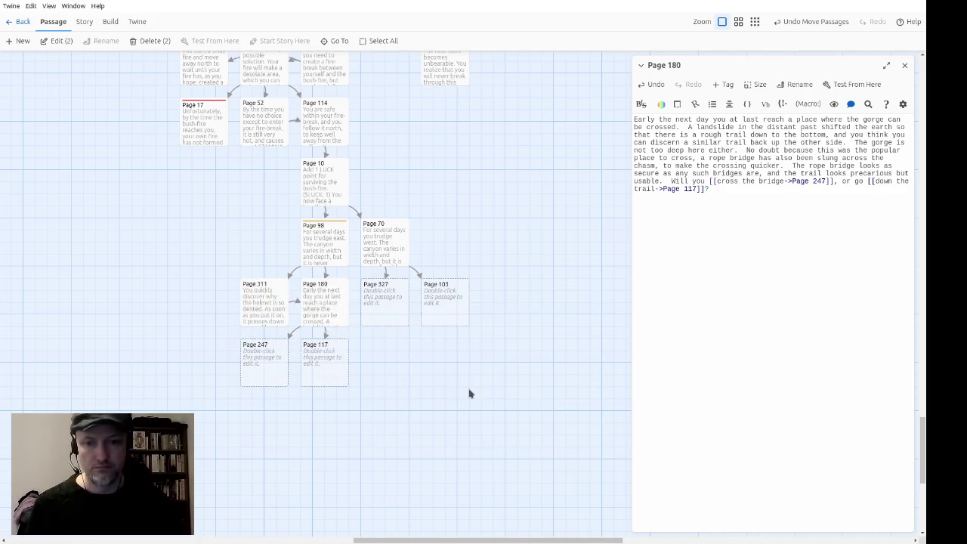
left_click(905, 65)
Add the existing combat tag to Page 327.
double_click(400, 301)
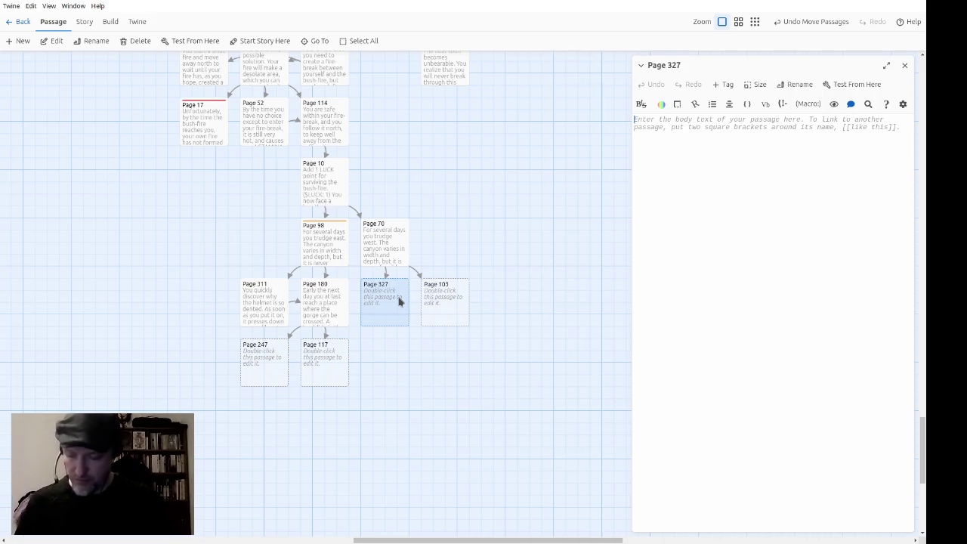
left_click(725, 85)
left_click(723, 133)
left_click(654, 134)
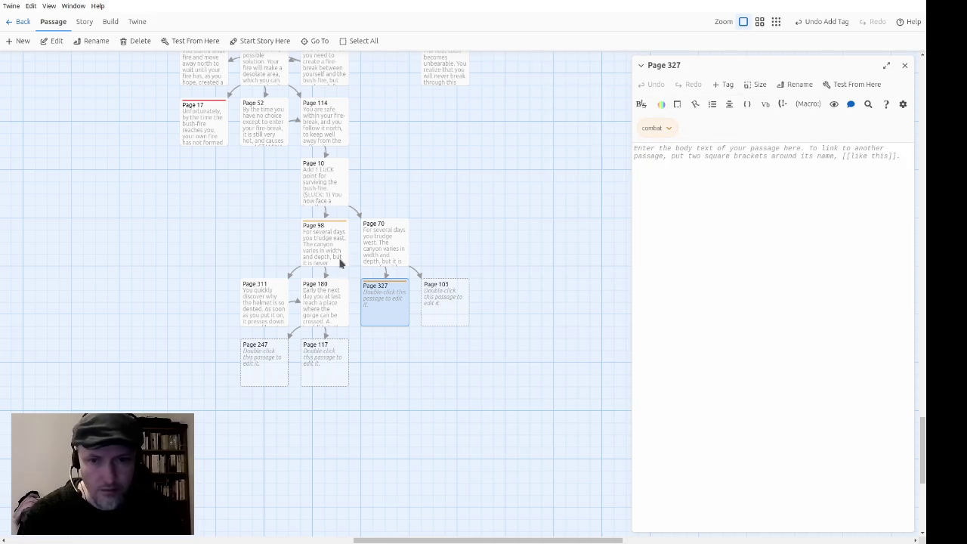
Copy Page 98's combat setup and victory code for reuse in Page 327.
double_click(332, 264)
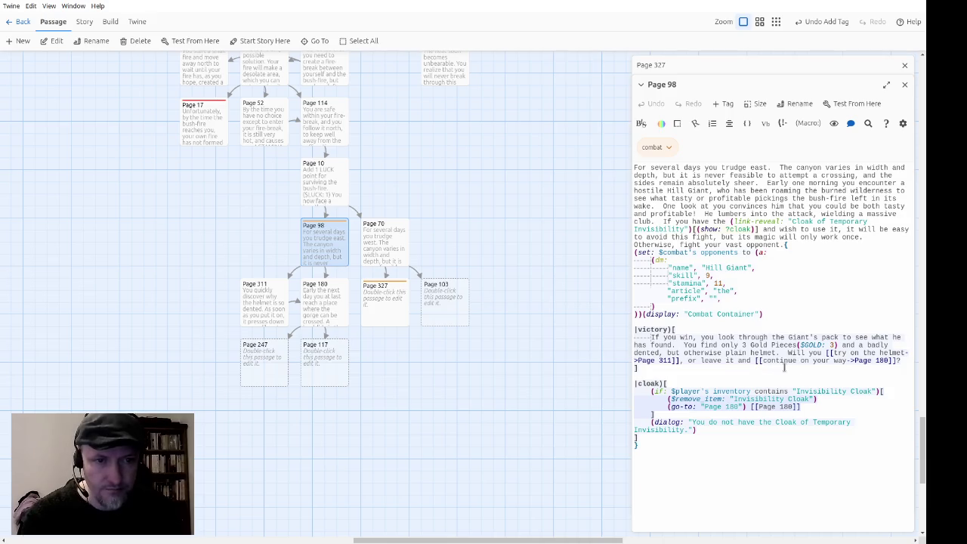
mouse_move(720, 365)
left_mouse_down()
mouse_move(650, 284)
mouse_move(626, 272)
mouse_move(785, 259)
mouse_move(783, 247)
left_mouse_up()
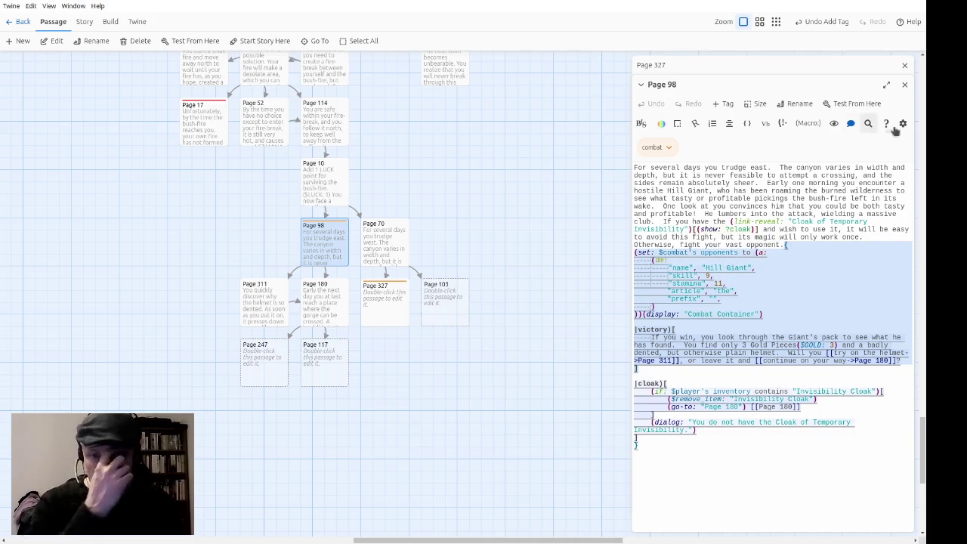
left_click(904, 85)
left_click(766, 222)
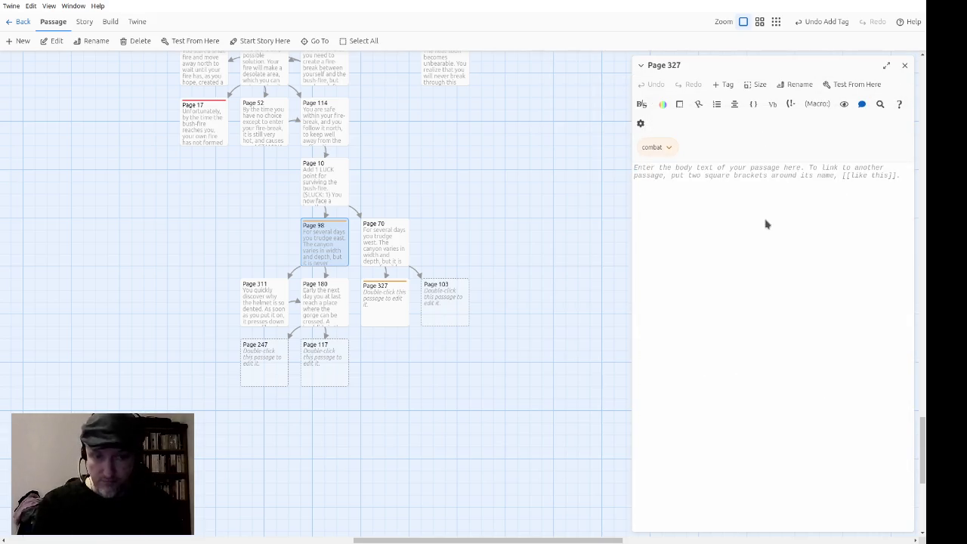
Paste the combat code into Page 327 under the intro 'There is no escaping the Bloodhawk's piercing gaze.'.
key("ctrl+v")
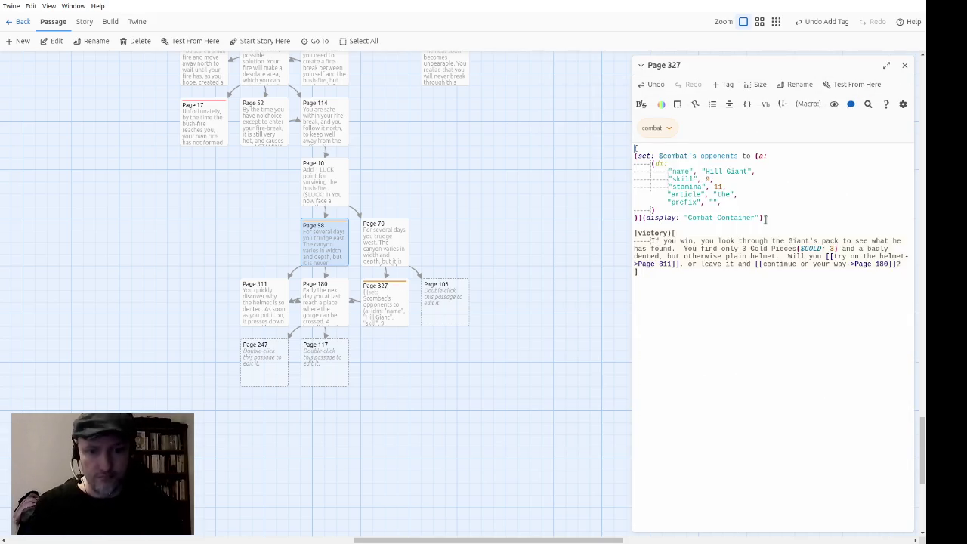
key("ctrl+Home")
key("Return")
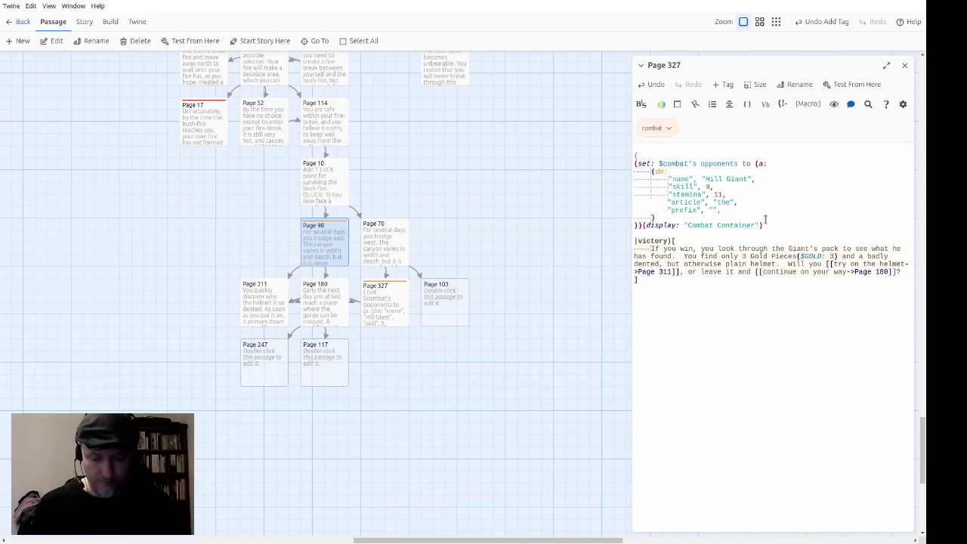
type("There ")
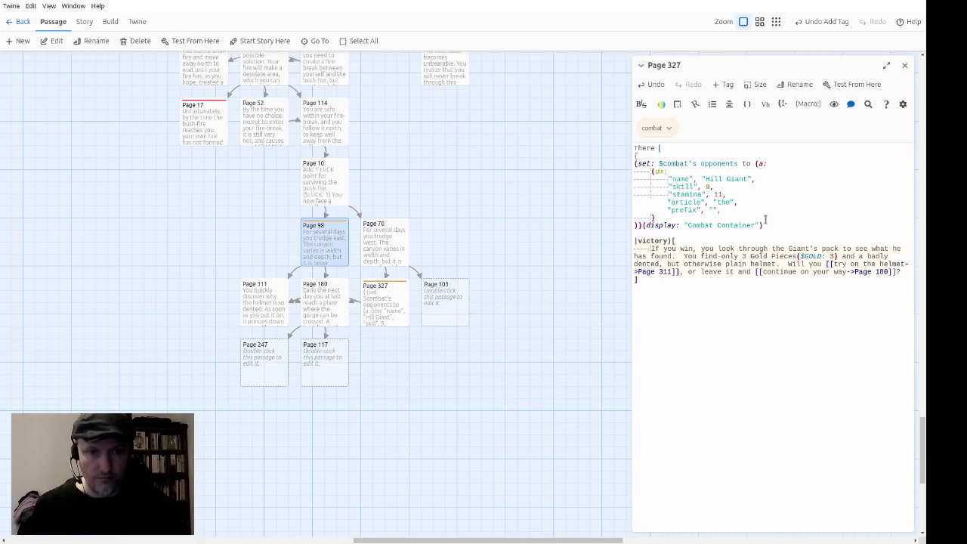
type("is no escap")
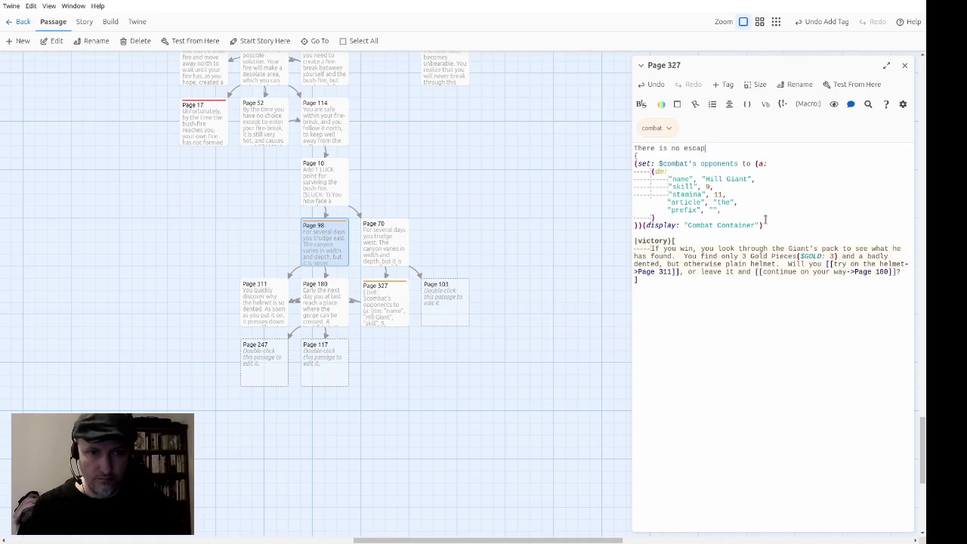
type("ing the Bloo")
type("dhawk's")
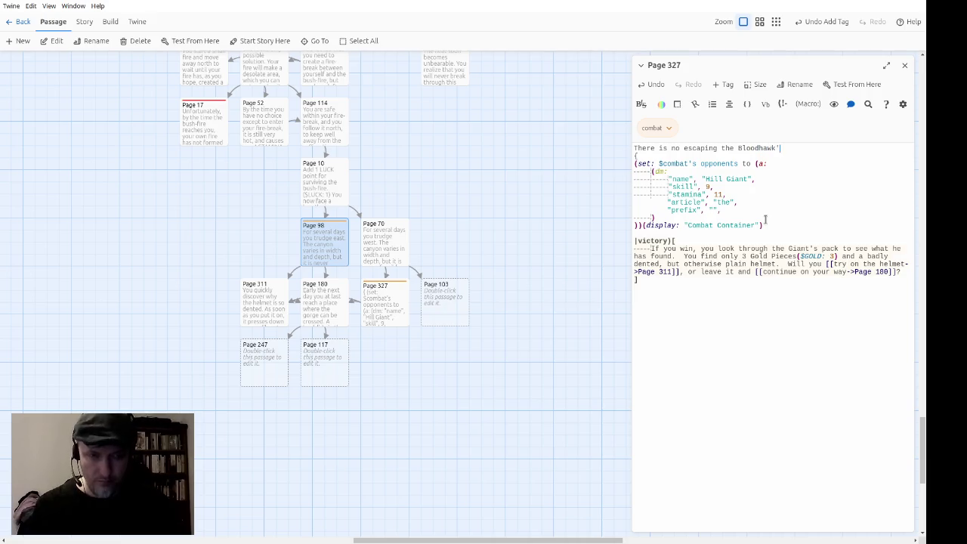
type(" piercin")
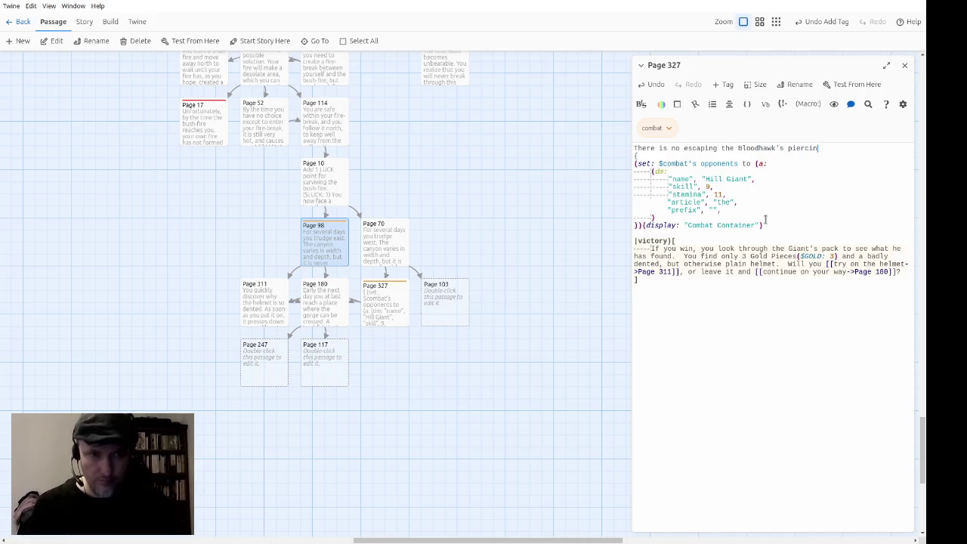
type("g gaze.")
key("Delete")
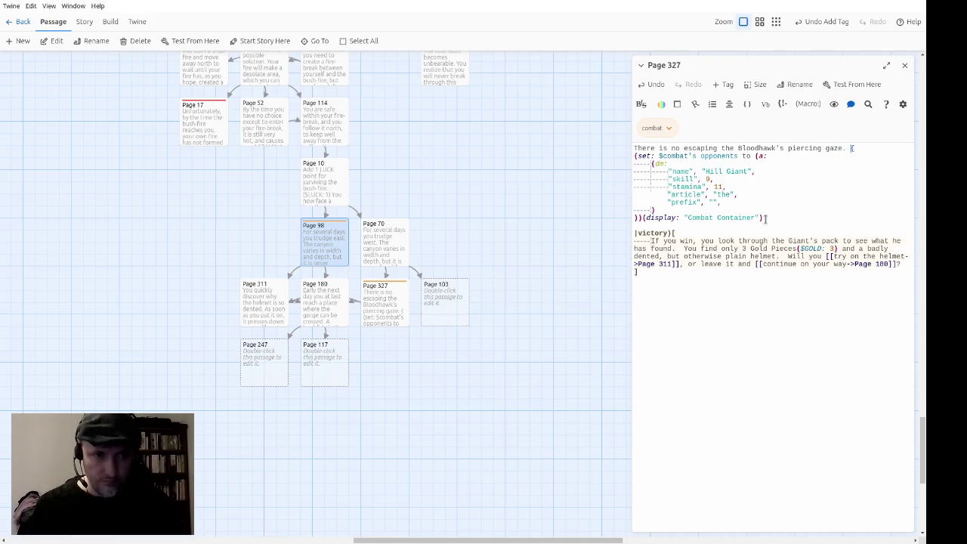
Rename the opponent from Hill Giant to Giant Bloodhawk.
key("Down")
key("Down")
key("Up")
key("End")
key("Left")
key("Left")
key("ctrl+shift+Left")
key("ctrl+shift+Left")
type("Giant Bloodha")
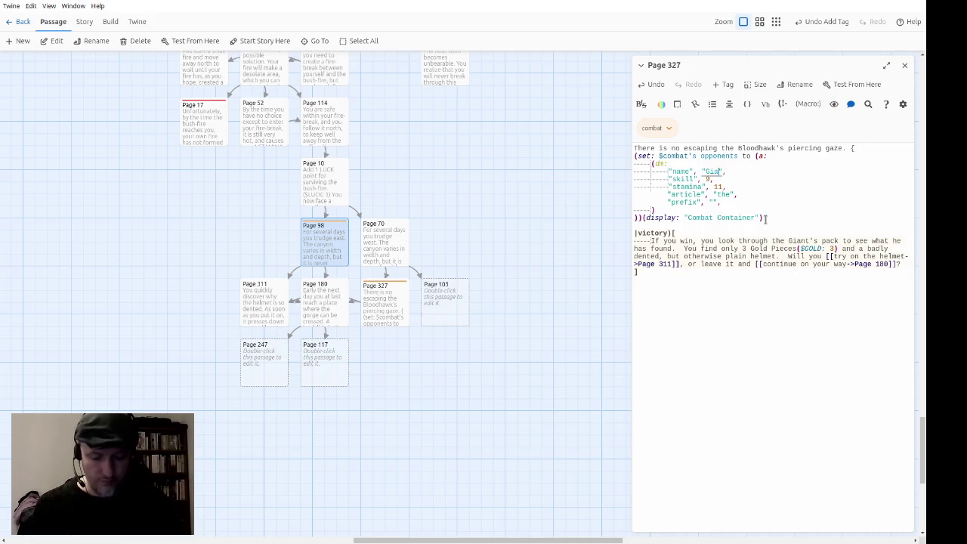
type("wk")
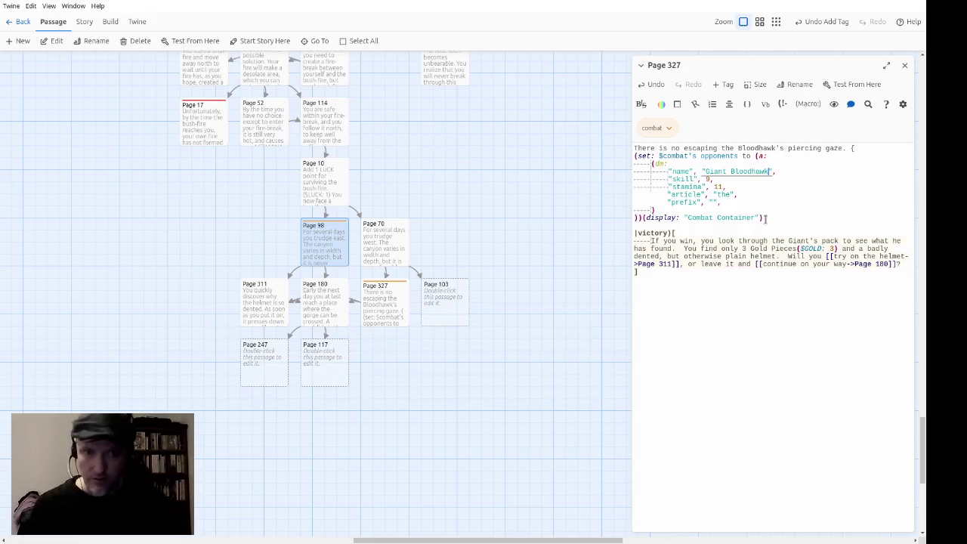
Set the Bloodhawk's skill to 7 and stamina to 12, and add alignment 'neutral'.
key("Down")
key("Left")
key("BackSpace")
type("7")
key("Down")
key("Left")
key("BackSpace")
type("2")
key("Down")
key("Down")
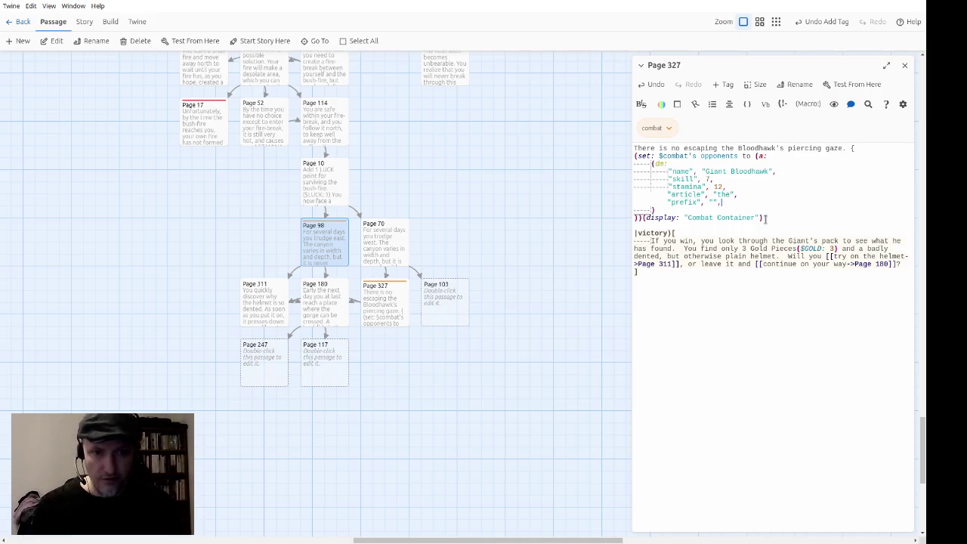
key("Return")
type("\"alignment\", \"neutral\"")
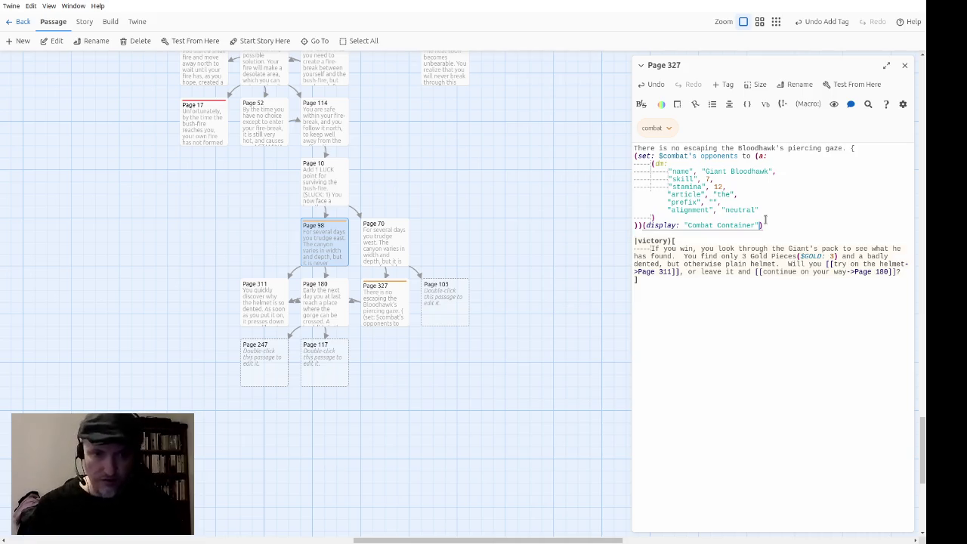
Add the Horn of Hever sentence and change the victory line to 'you can' continue, linking to Page 201.
type("The ")
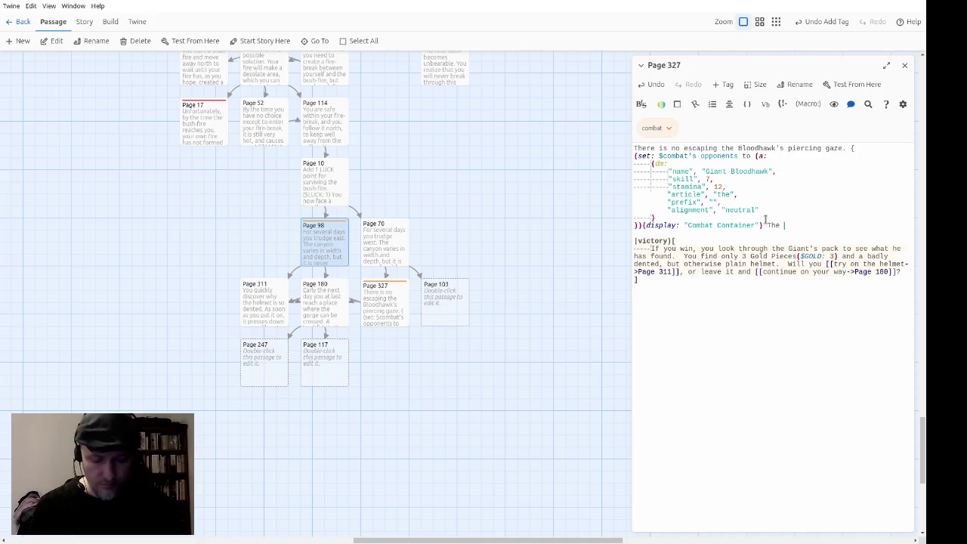
type("Bloodhawk ")
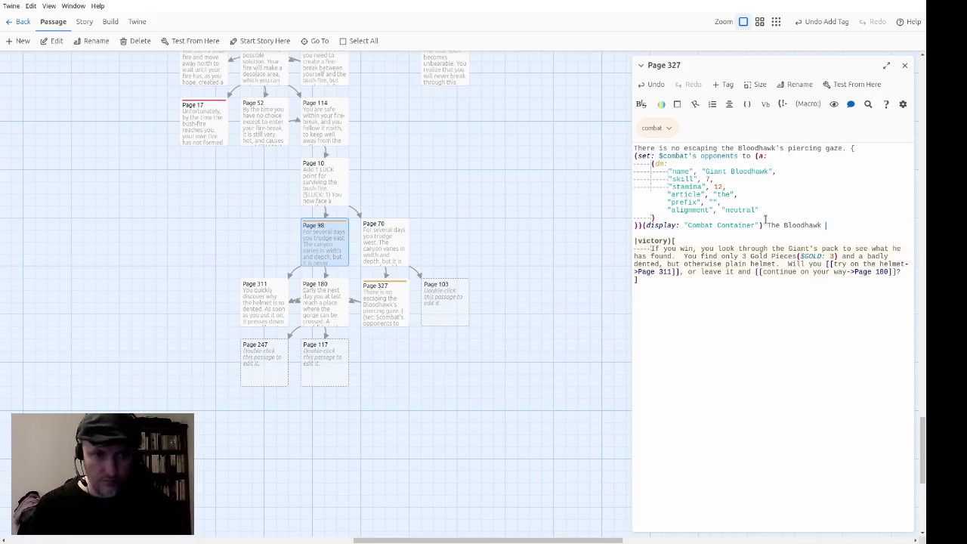
type("is not evil, so ")
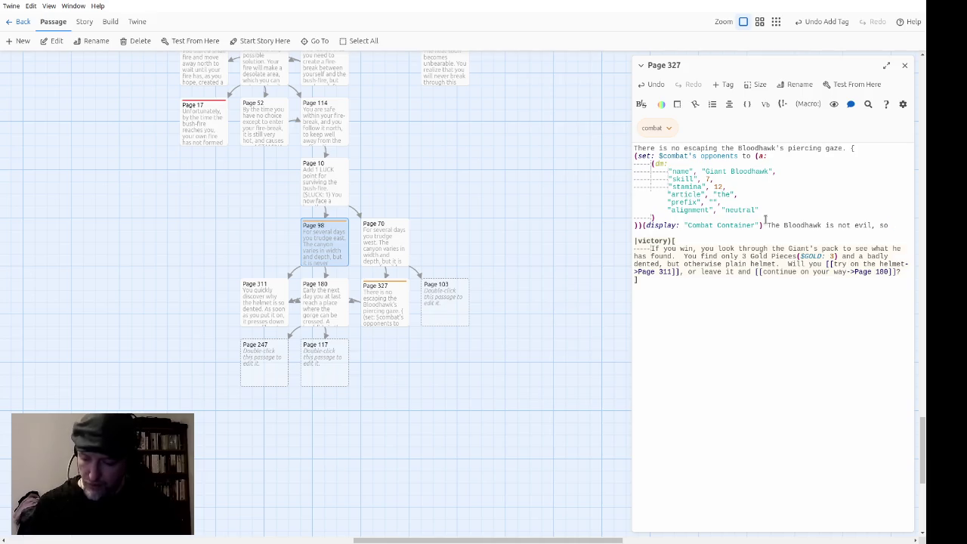
type("the Horn of He")
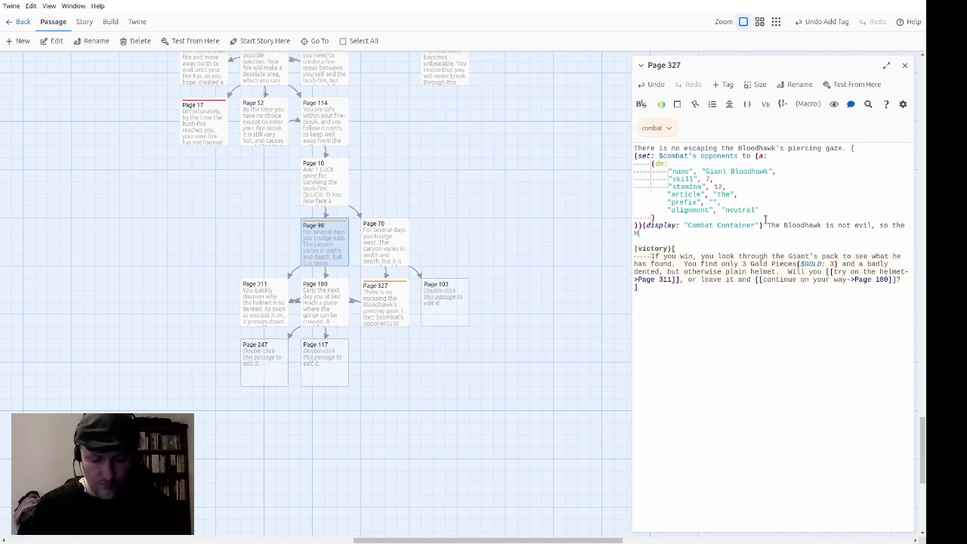
type("ver ")
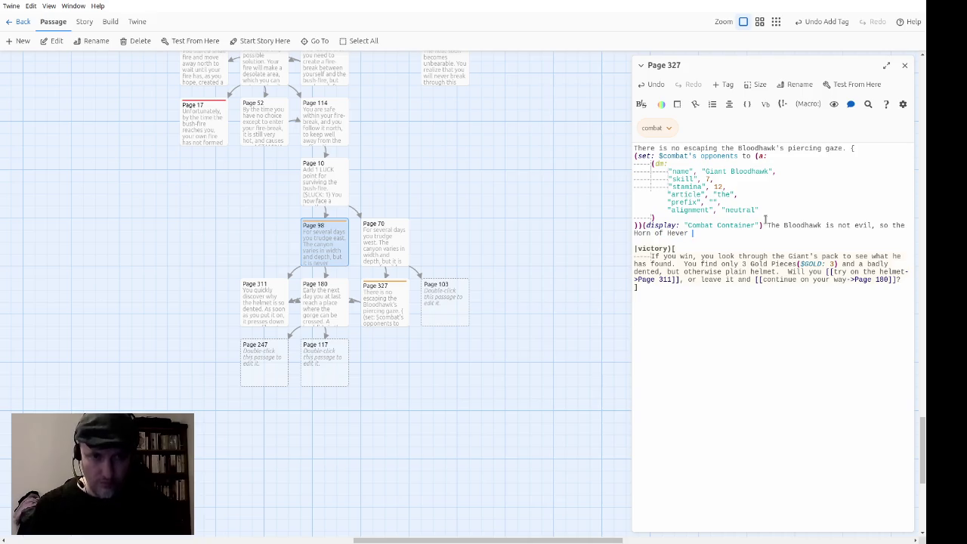
type("will have no effect on it.")
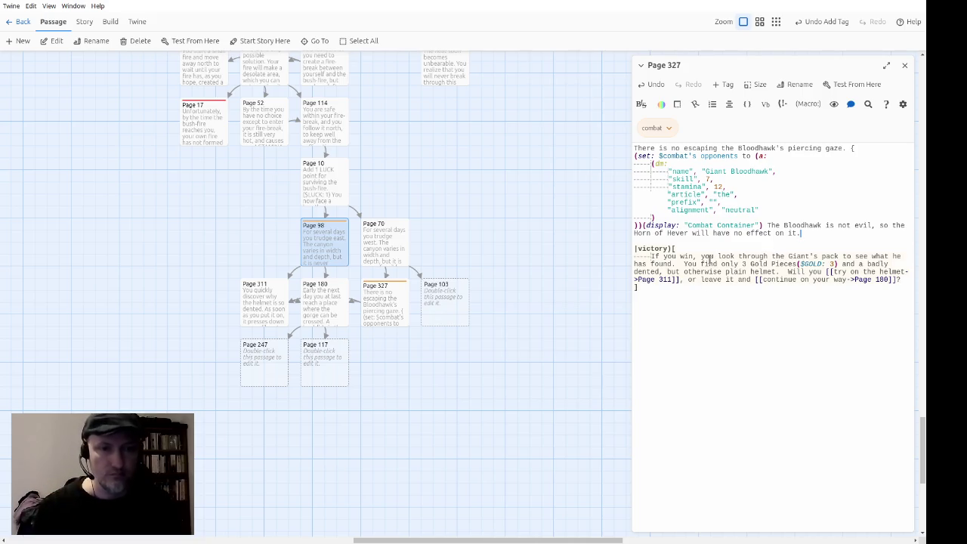
mouse_move(701, 256)
left_mouse_down()
mouse_move(755, 273)
mouse_move(752, 284)
left_mouse_up()
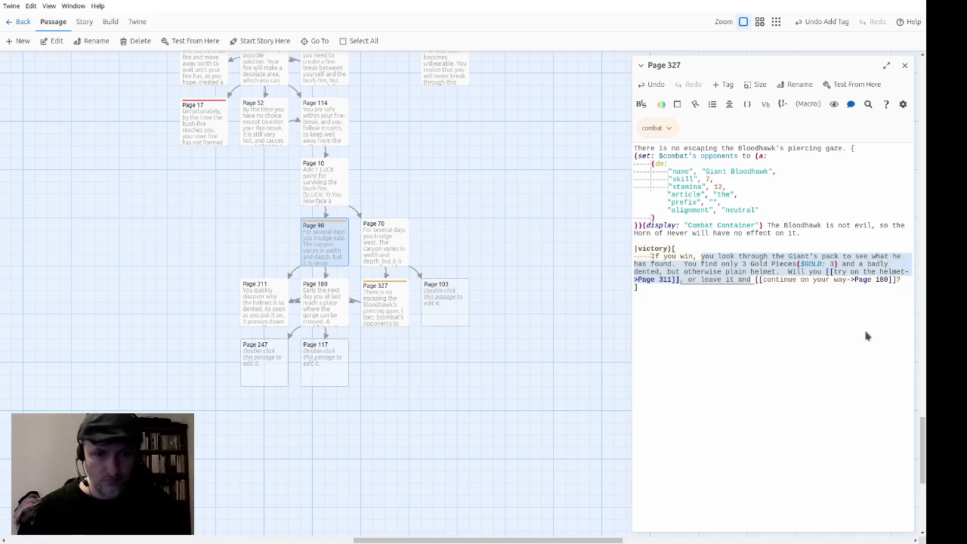
type("you can")
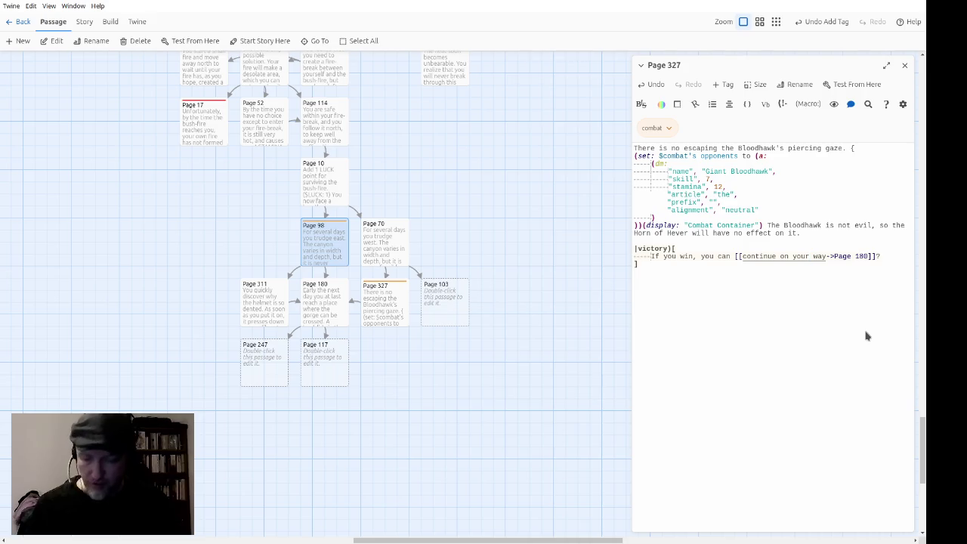
type("0")
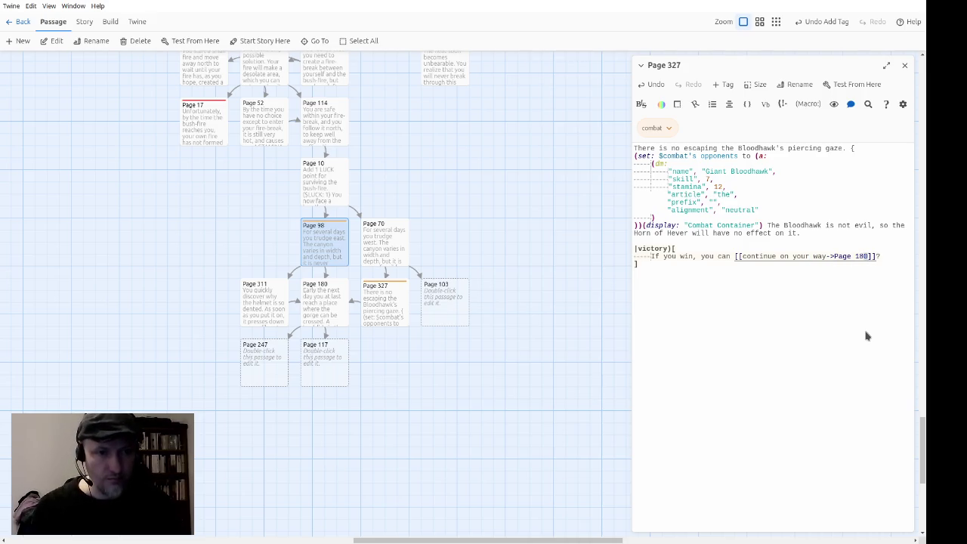
type("201")
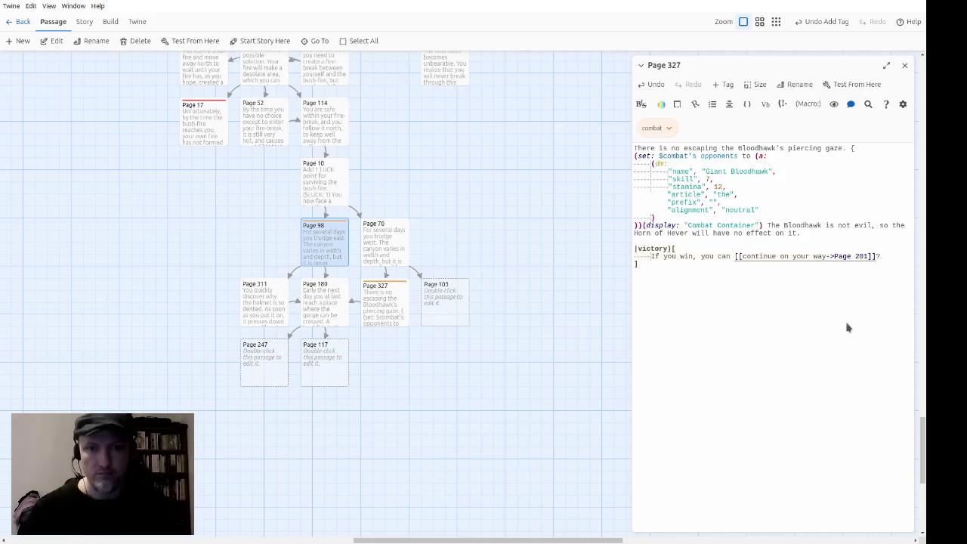
left_click(904, 65)
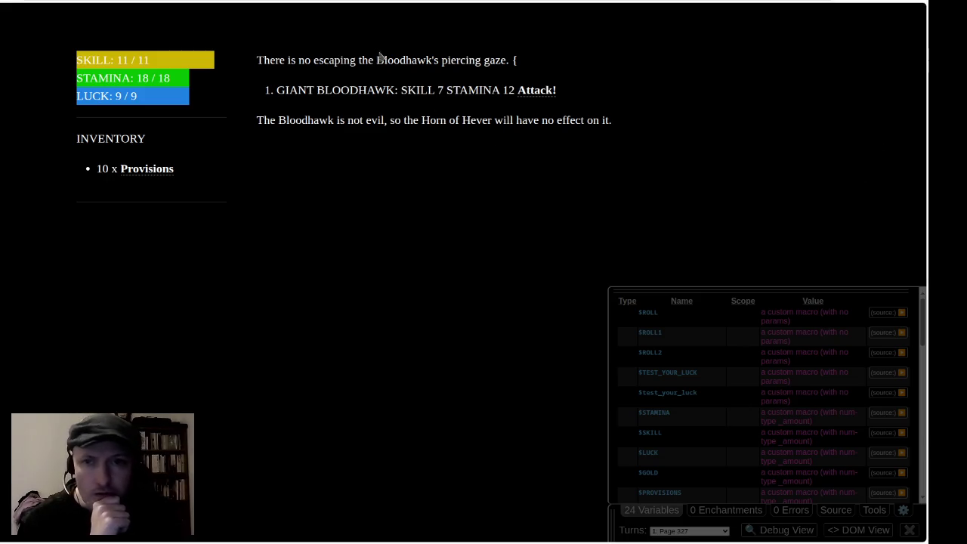
Reload the test play and fight the Giant Bloodhawk with repeated attacks until it is defeated.
key("F5")
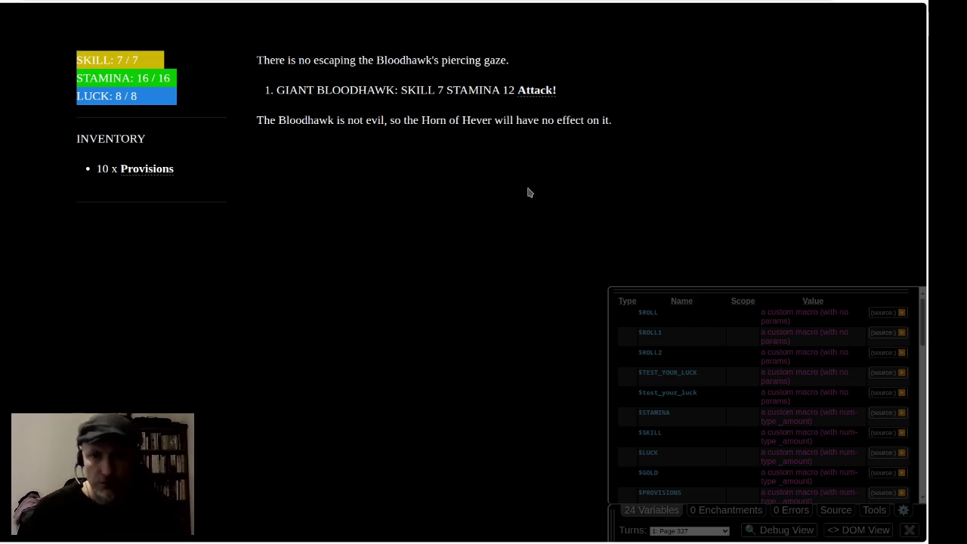
key("F5")
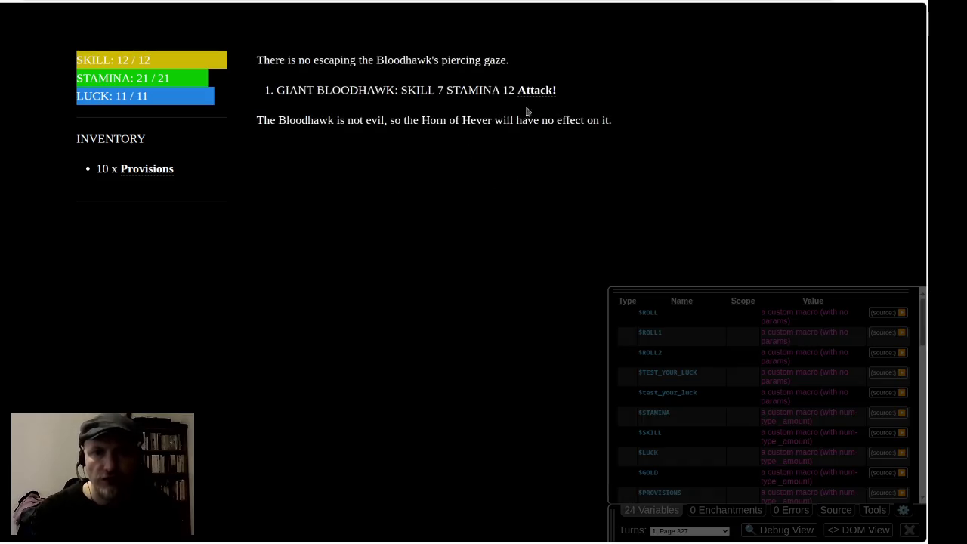
left_click(546, 96)
left_click(313, 246)
left_click(538, 90)
left_click(321, 249)
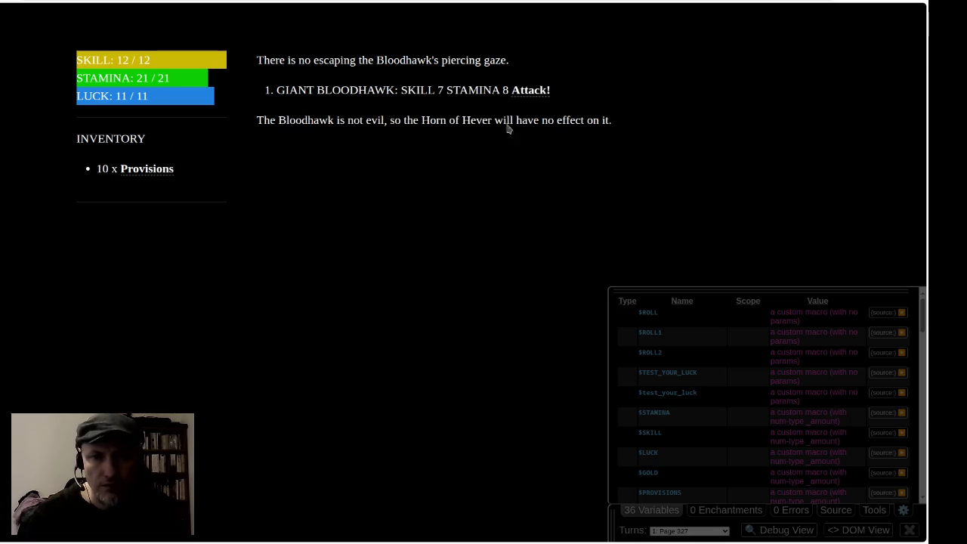
left_click(541, 91)
left_click(317, 247)
left_click(533, 92)
left_click(332, 247)
left_click(536, 91)
left_click(335, 246)
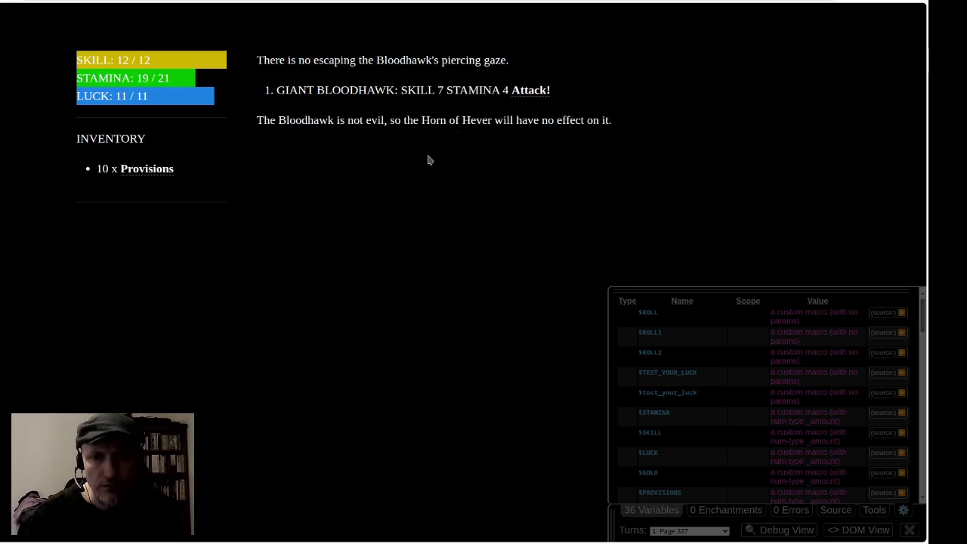
left_click(524, 92)
left_click(322, 247)
left_click(521, 93)
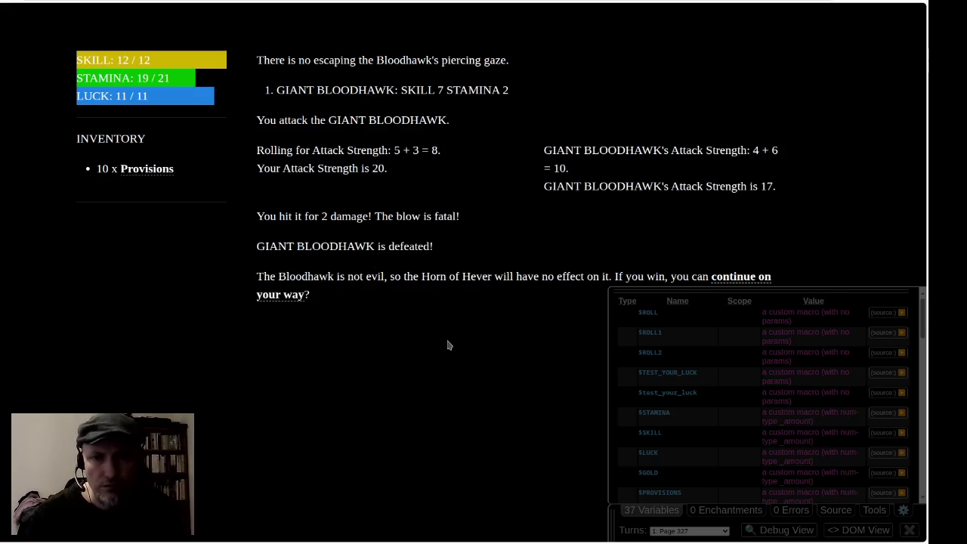
Check the Horn of Hever remark and closing paragraph, and collapse the debug variables list.
left_click_drag(617, 277, 235, 275)
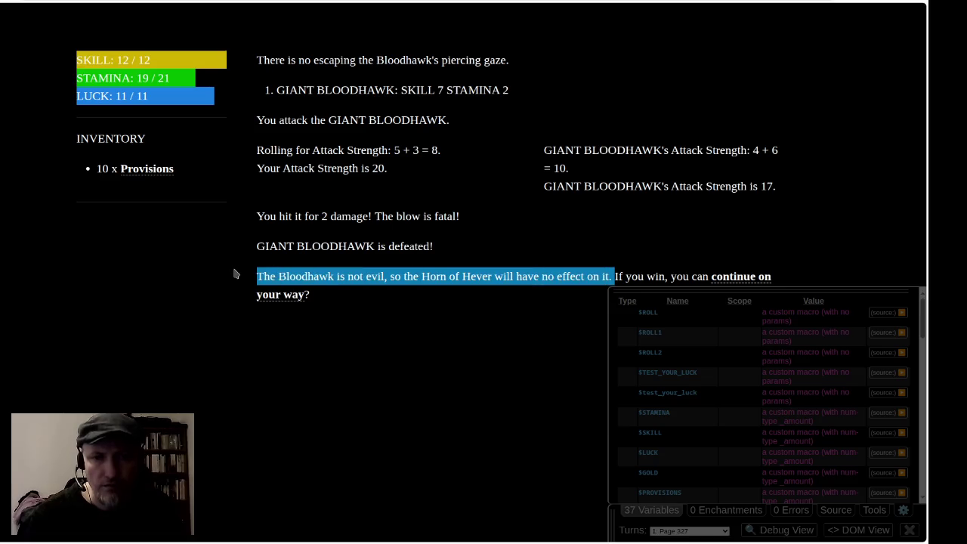
left_click(586, 273)
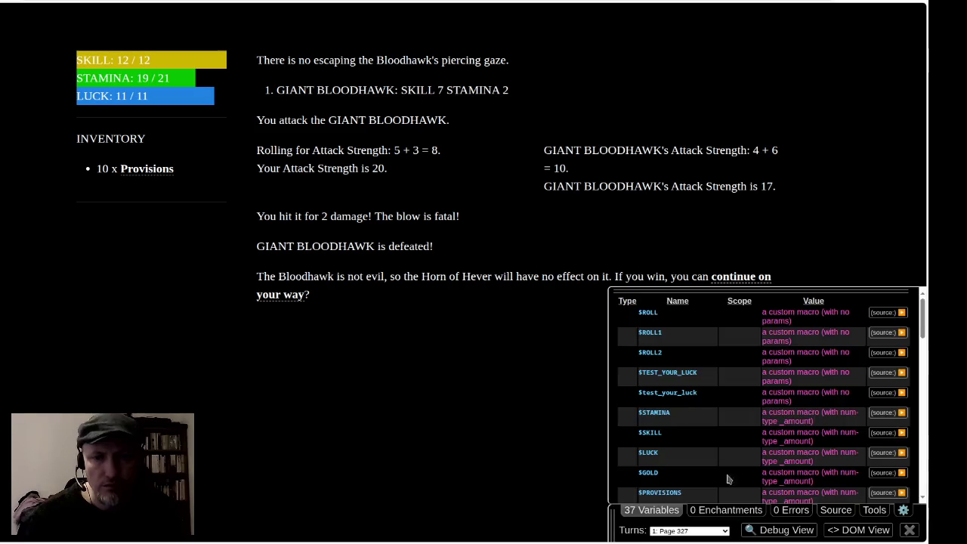
left_click(665, 510)
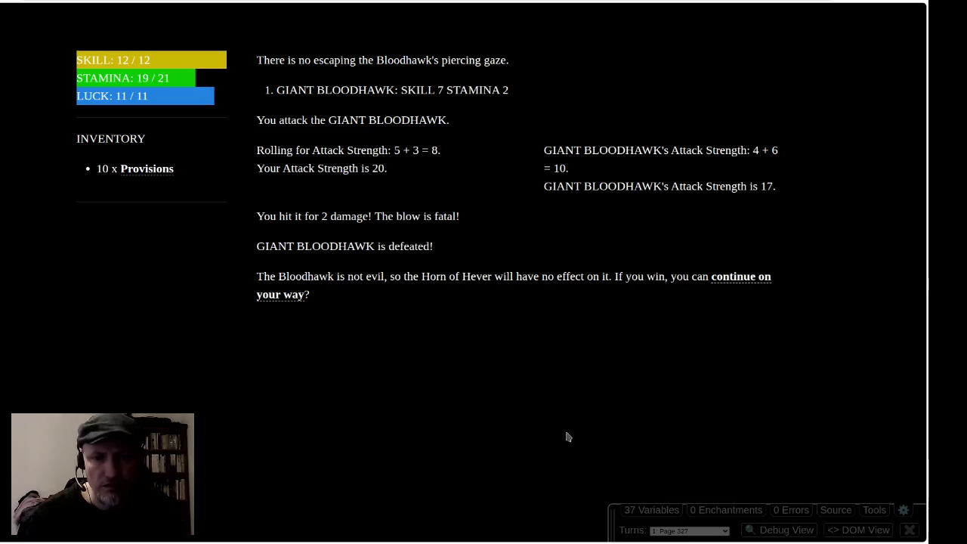
triple_click(573, 271)
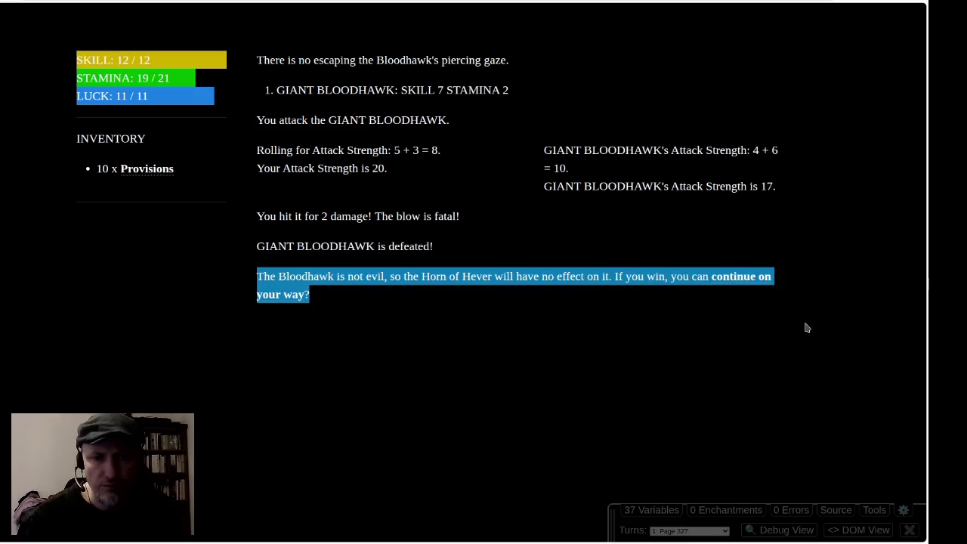
left_click(283, 277)
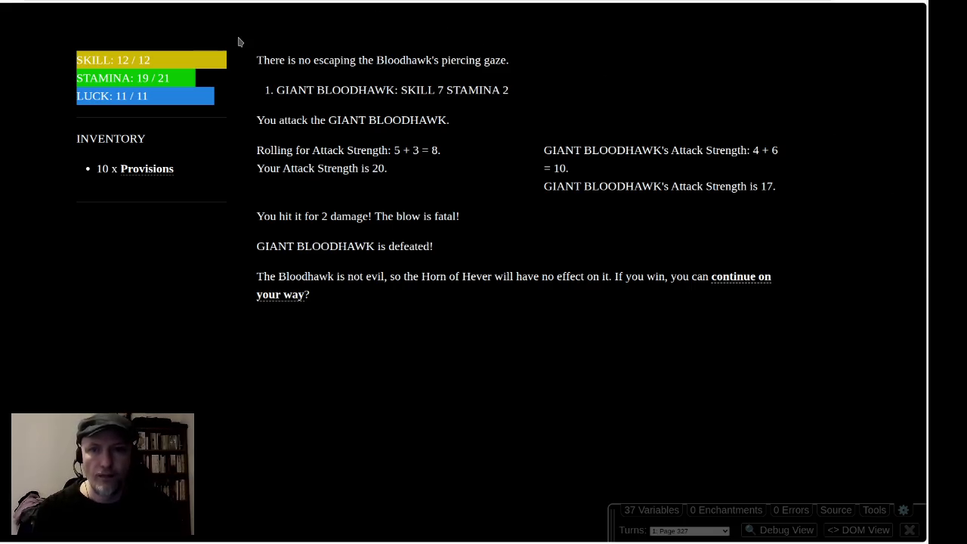
Replay the Bloodhawk fight to victory, follow the continue link to empty Page 201, and return to Twine.
key("F5")
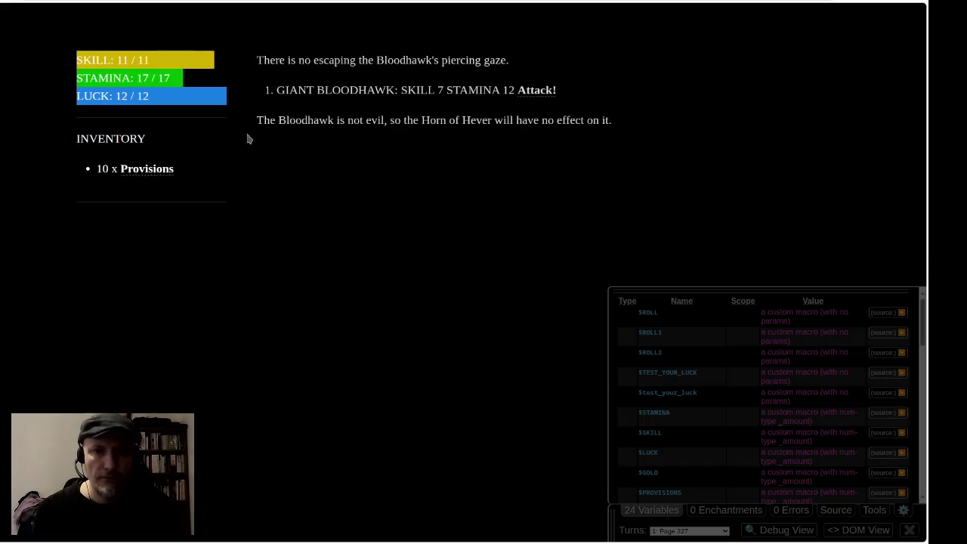
left_click(531, 91)
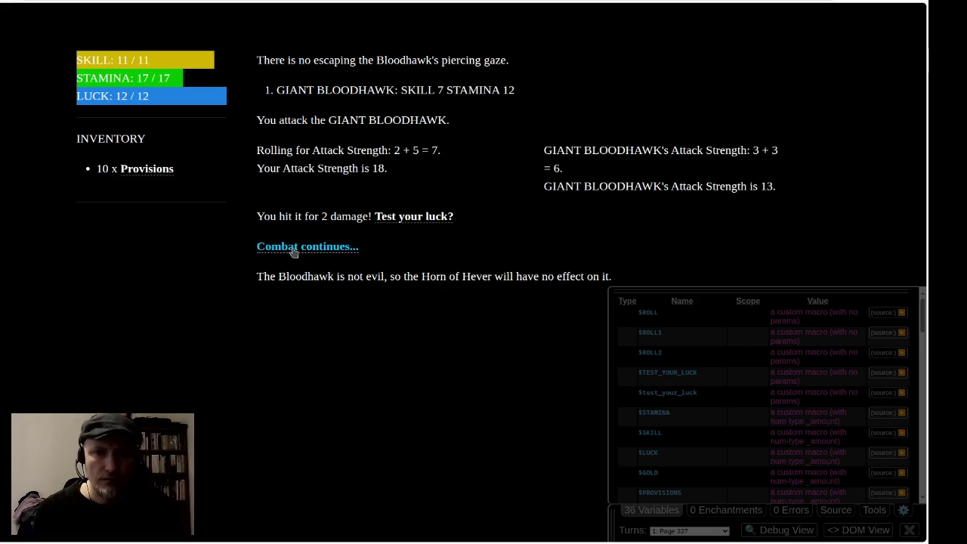
left_click(352, 248)
left_click(531, 91)
left_click(311, 246)
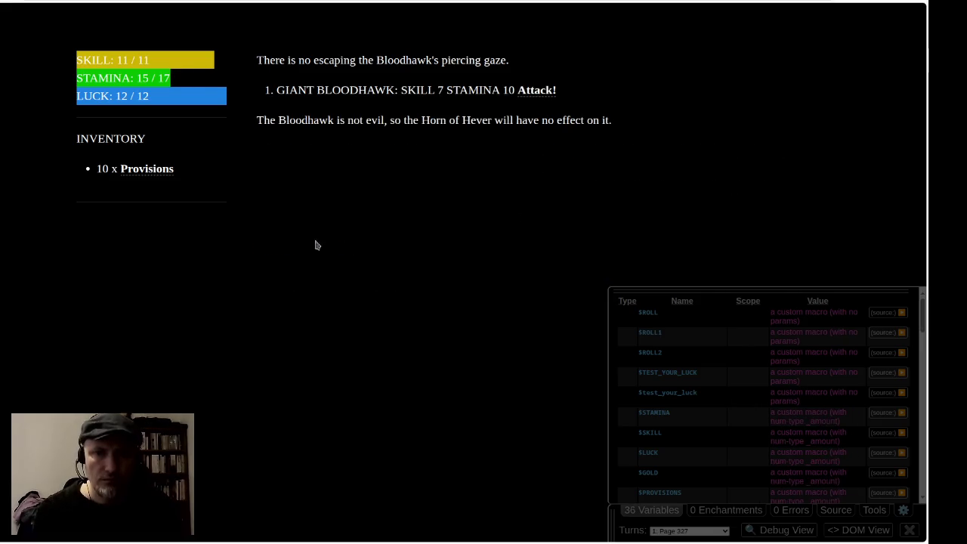
left_click(530, 92)
left_click(325, 246)
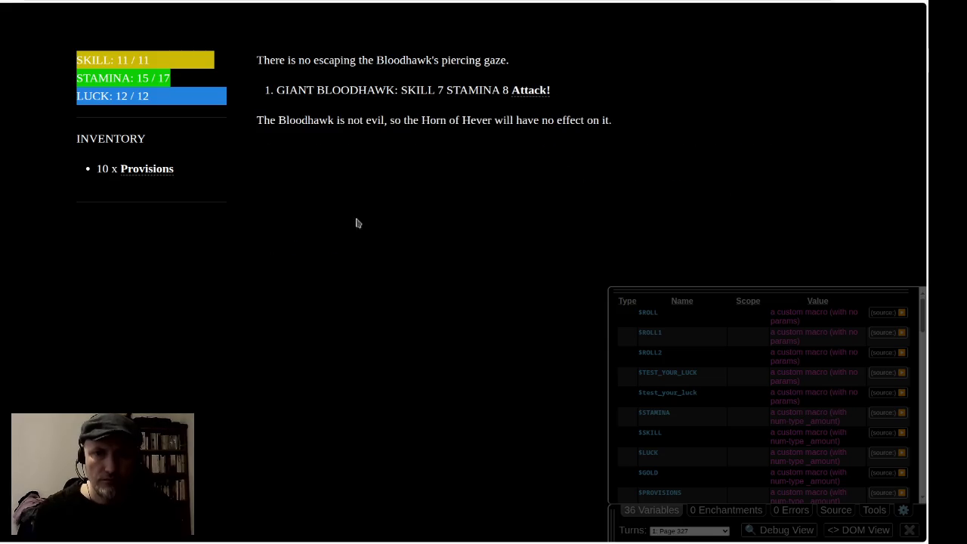
left_click(527, 92)
left_click(331, 246)
left_click(519, 92)
left_click(320, 246)
left_click(527, 93)
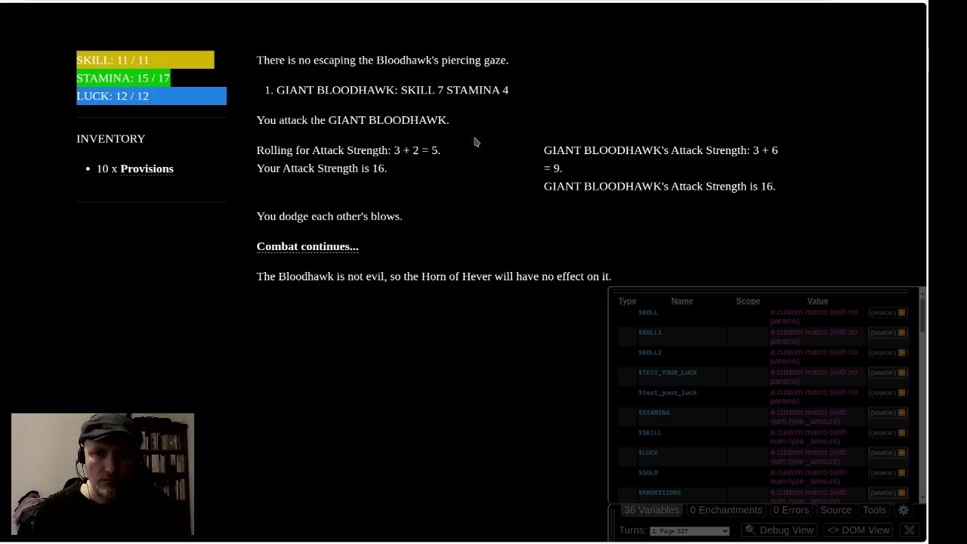
left_click(324, 247)
left_click(535, 91)
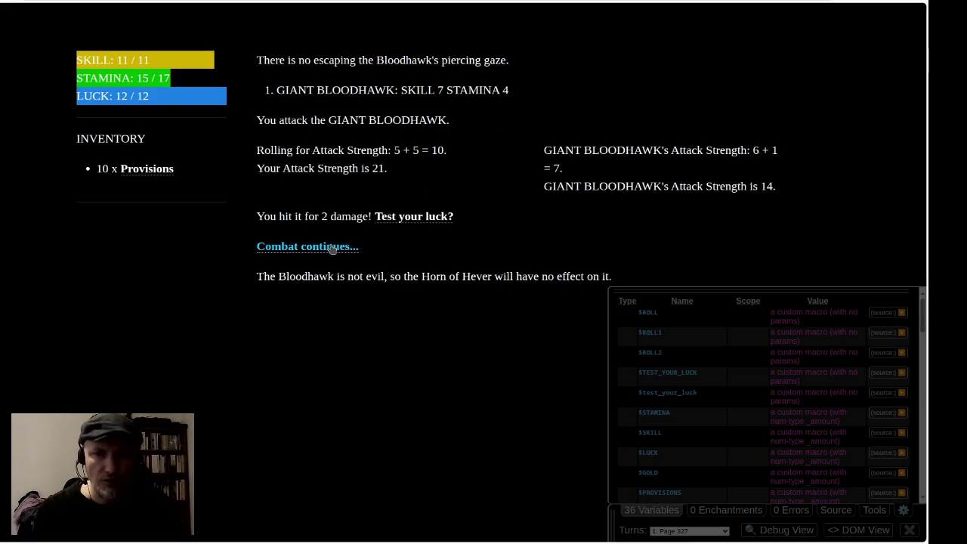
left_click(343, 246)
left_click(525, 91)
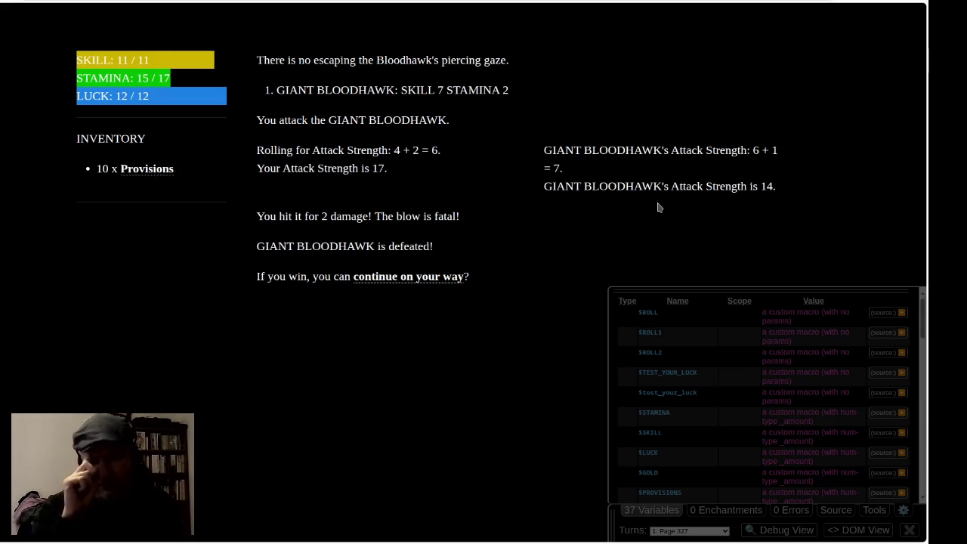
left_click(393, 281)
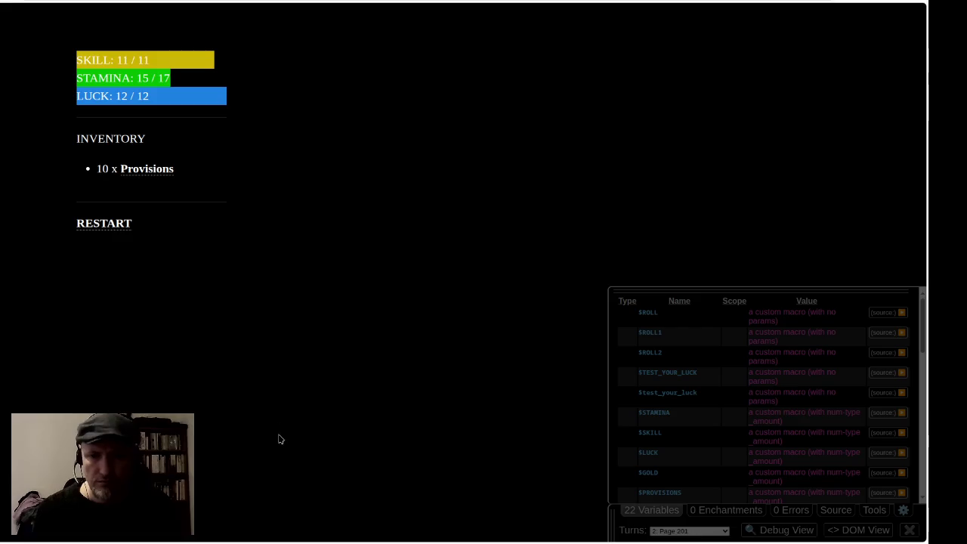
key("alt+Tab")
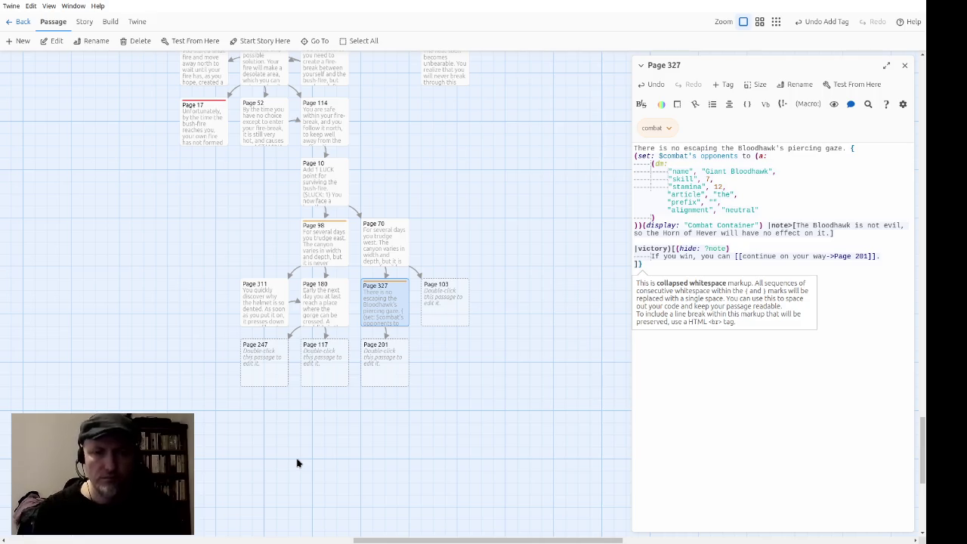
Dismiss the whitespace markup tooltip and open the Page 103 passage.
left_click(818, 315)
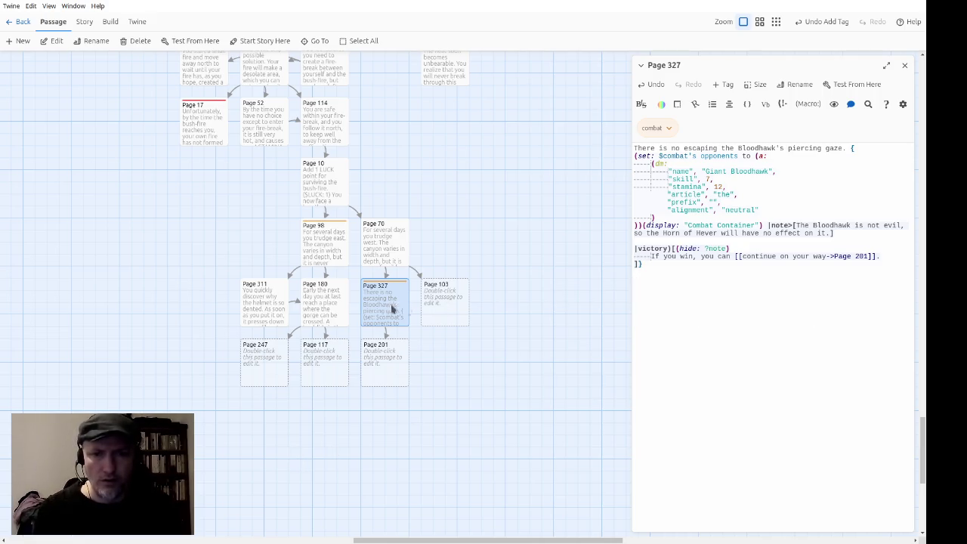
double_click(447, 303)
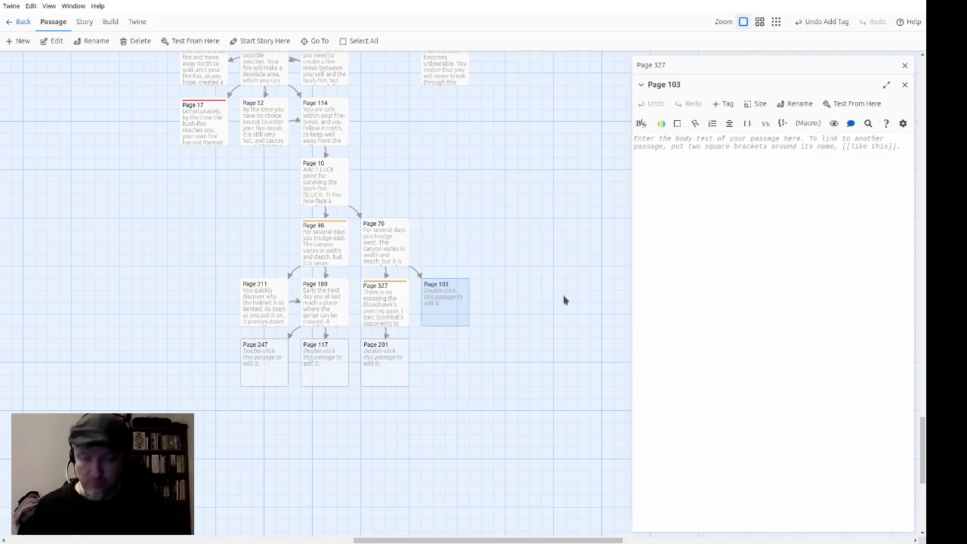
Begin Page 103 with the cloak line and a ($remove_item: "Invisibility Cloak") macro.
type("You put")
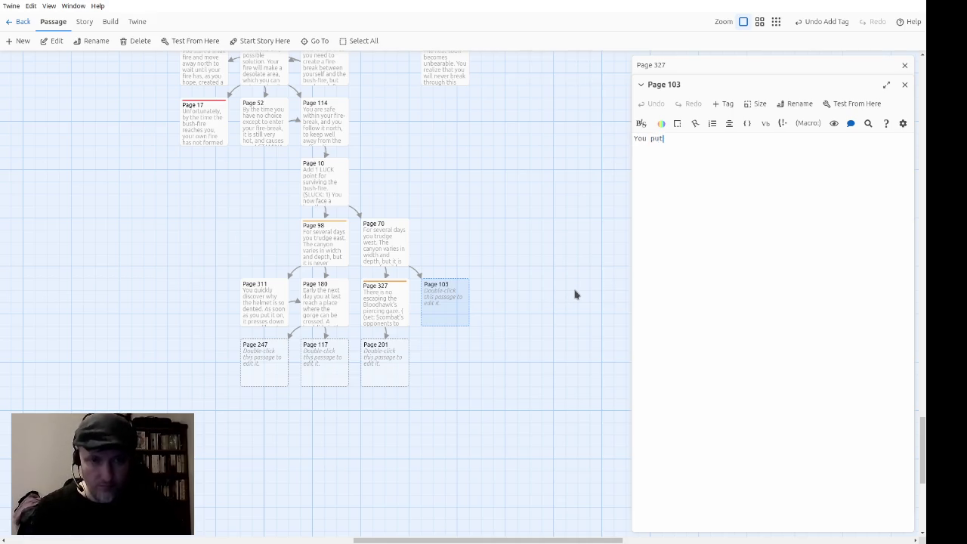
type(" on the ")
type("Cloak")
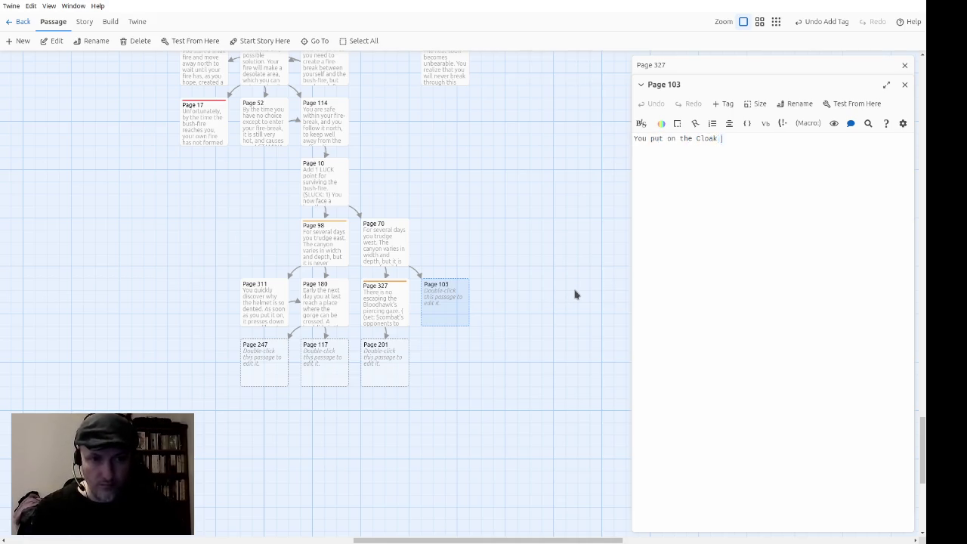
type("(")
type("$remove_item")
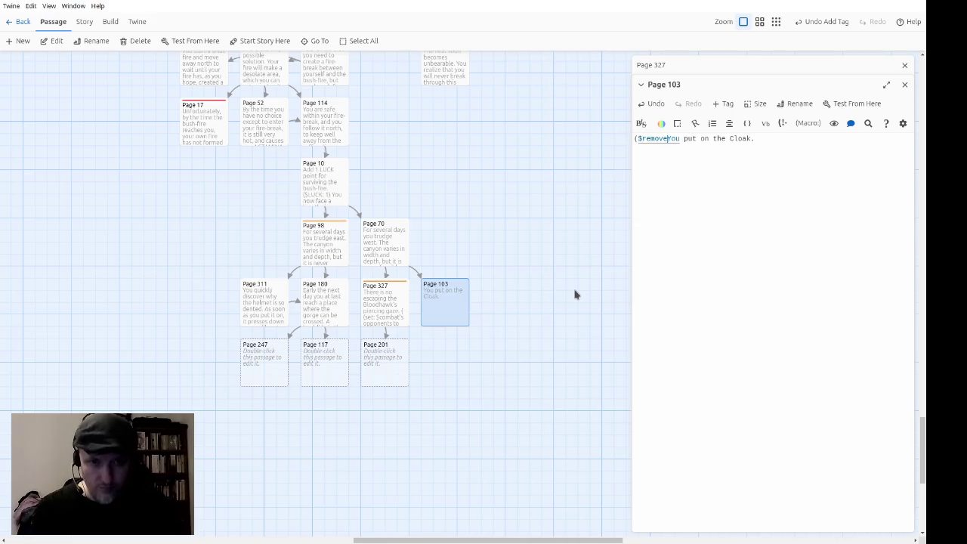
type(": \"\")")
key("Left")
key("Left")
type("Invisibili")
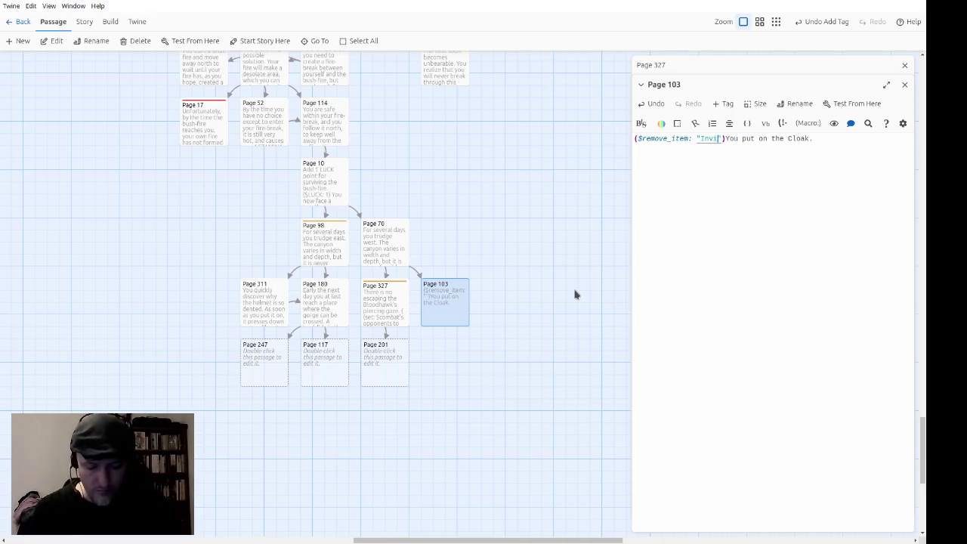
type("ty Cloak")
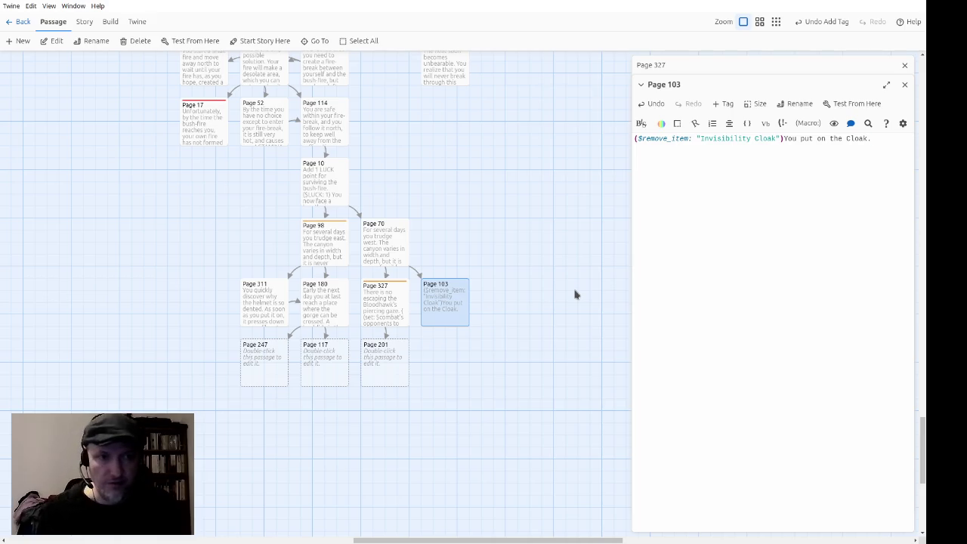
Describe the Bloodhawk squawking at your disappearance, then gaining height to watch and wait.
type("loodhawk s")
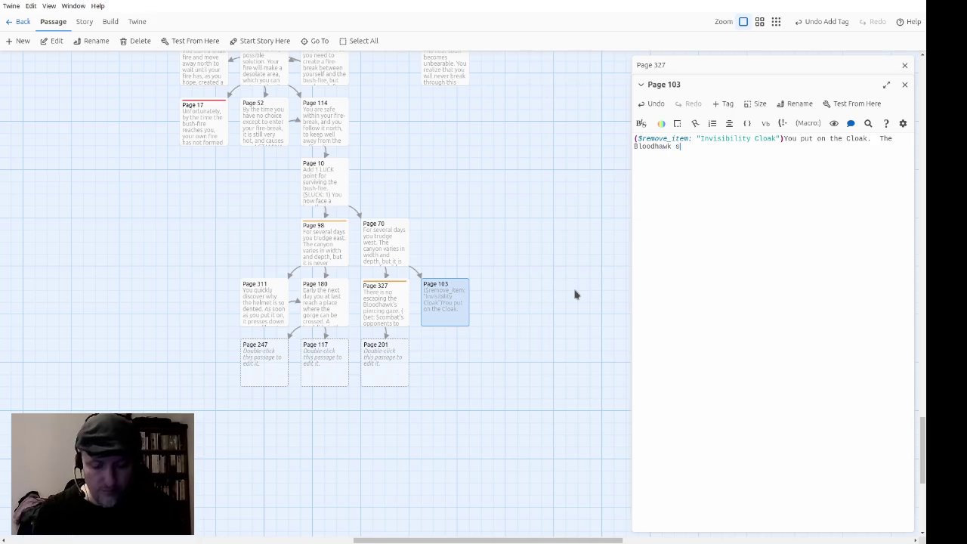
type("quawks in ")
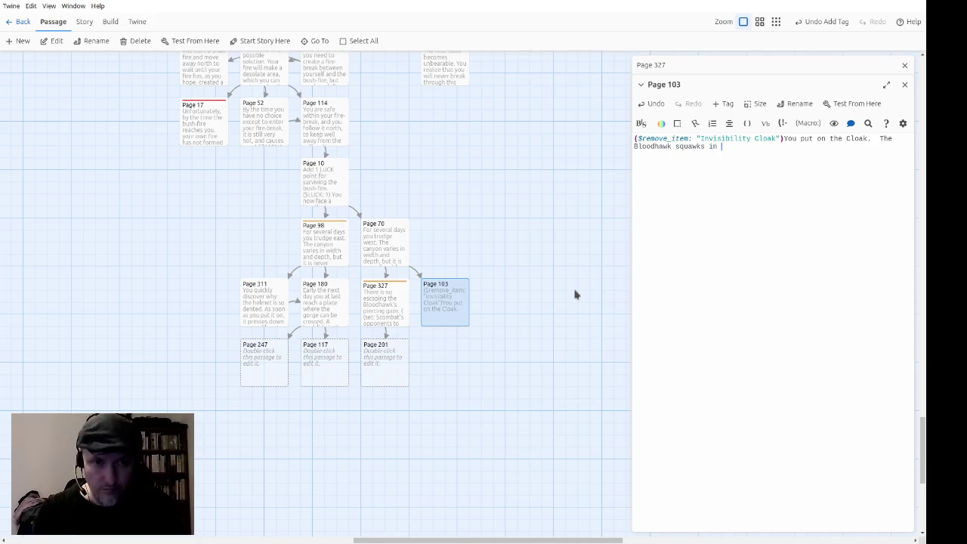
type("dismay at your di")
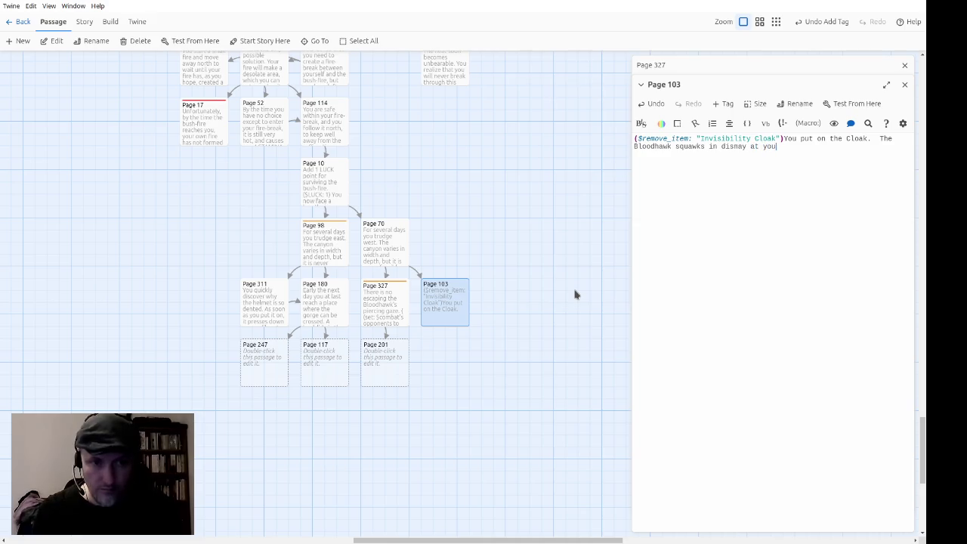
key("BackSpace")
key("BackSpace")
type("sap")
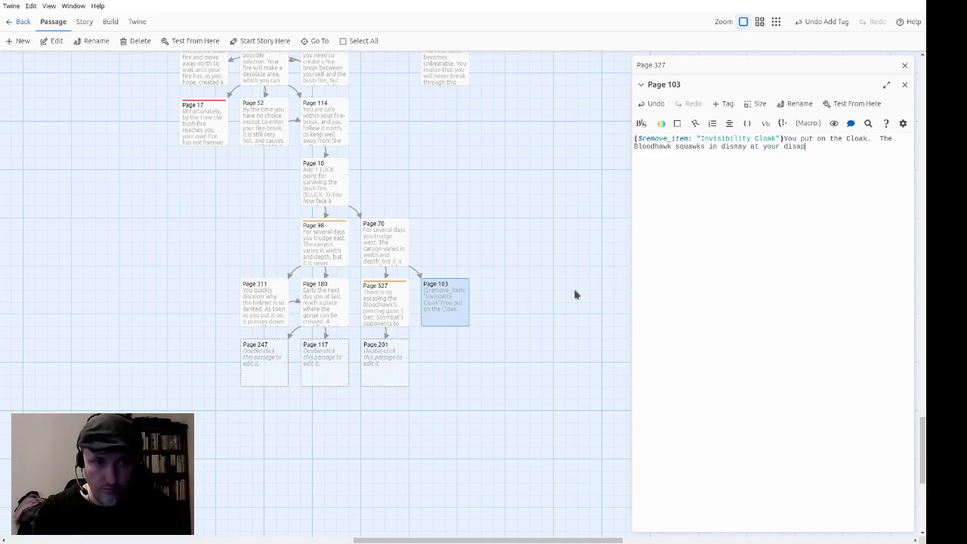
type("pearance, but then")
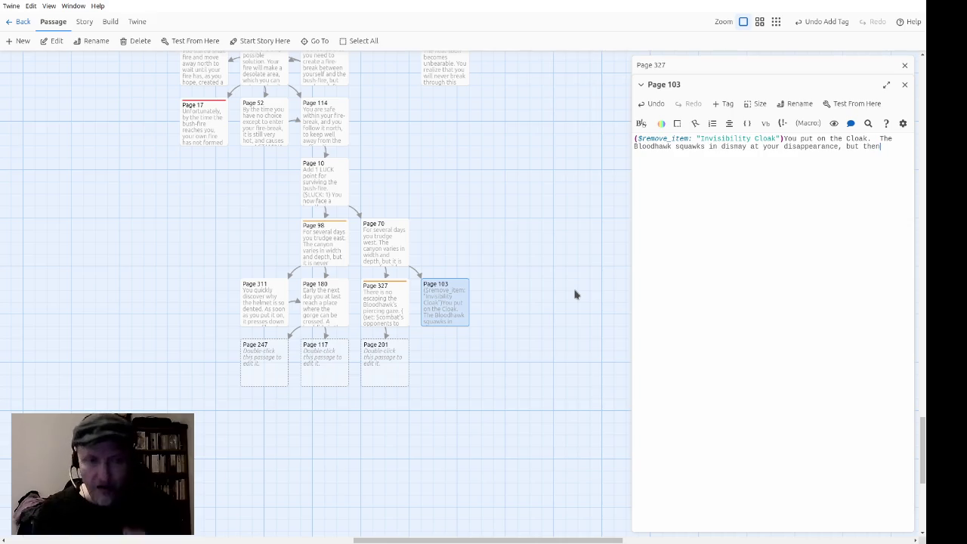
key("BackSpace")
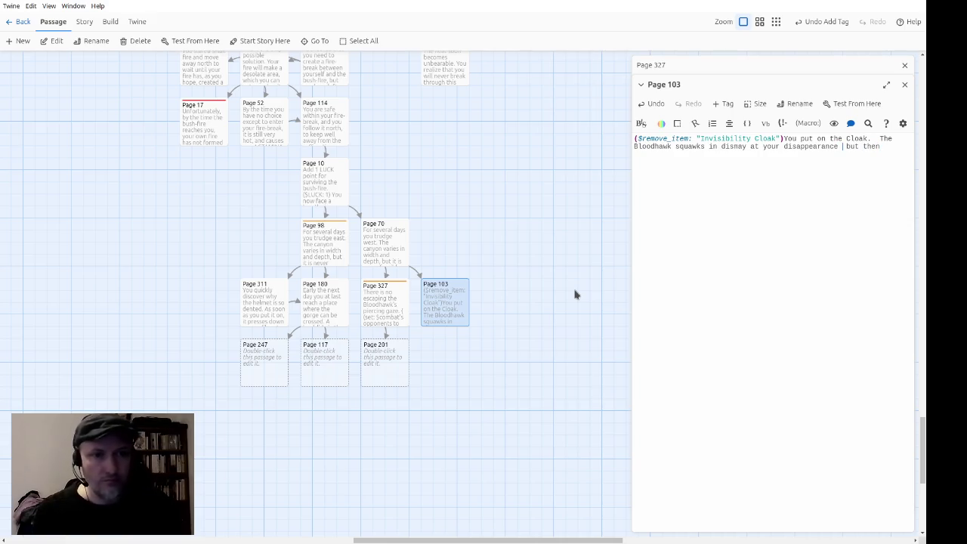
type("-- but then, with the cunning of a ")
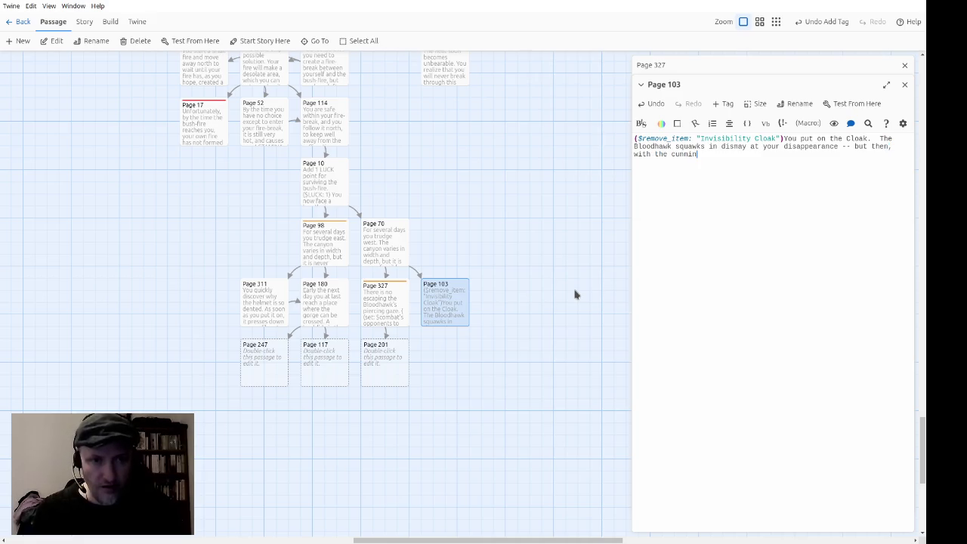
type("naut")
key("BackSpace")
key("BackSpace")
type("ral predator")
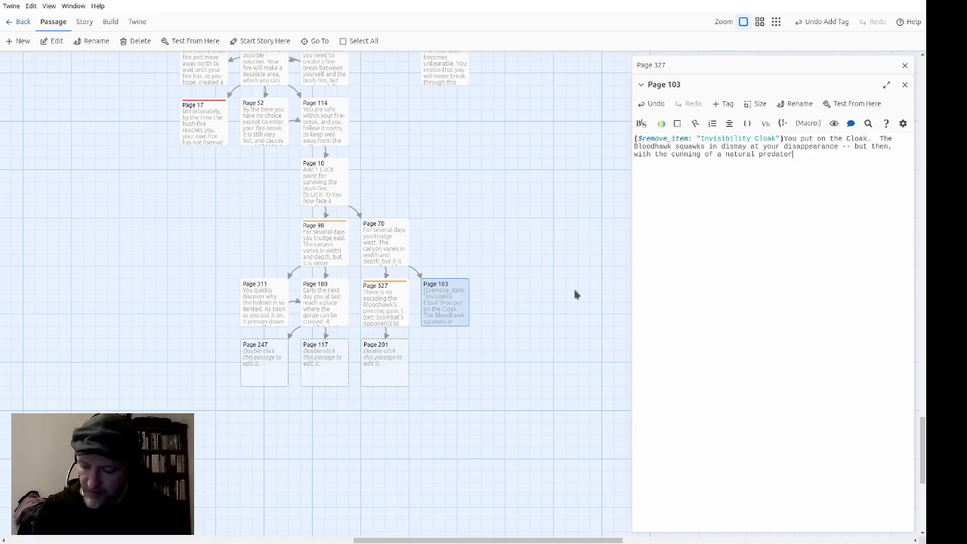
type(", s")
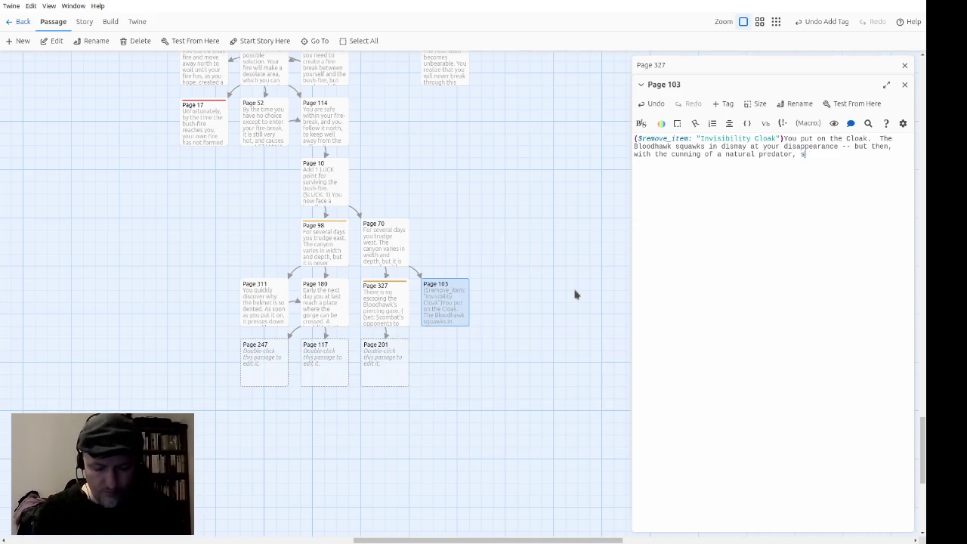
type("imply gains enough ")
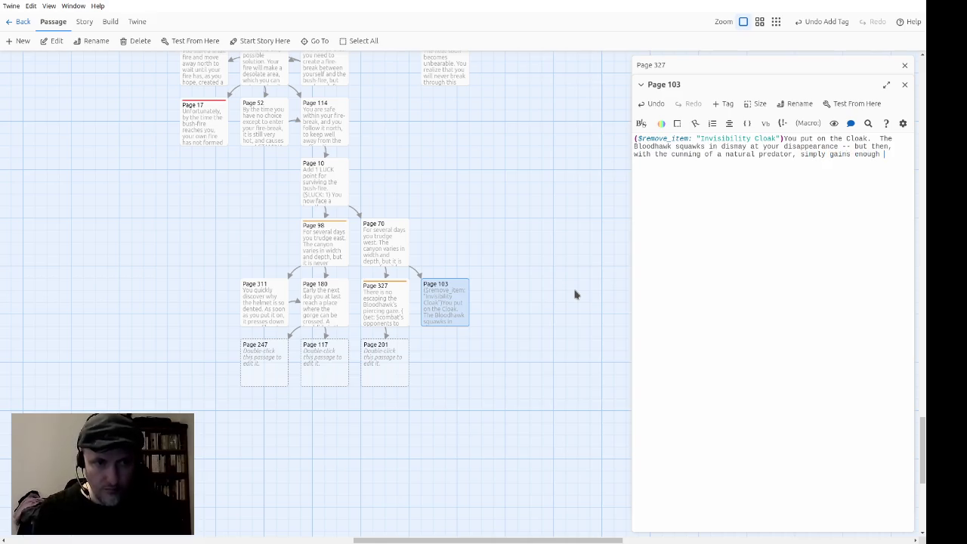
type("height to watch and wait.")
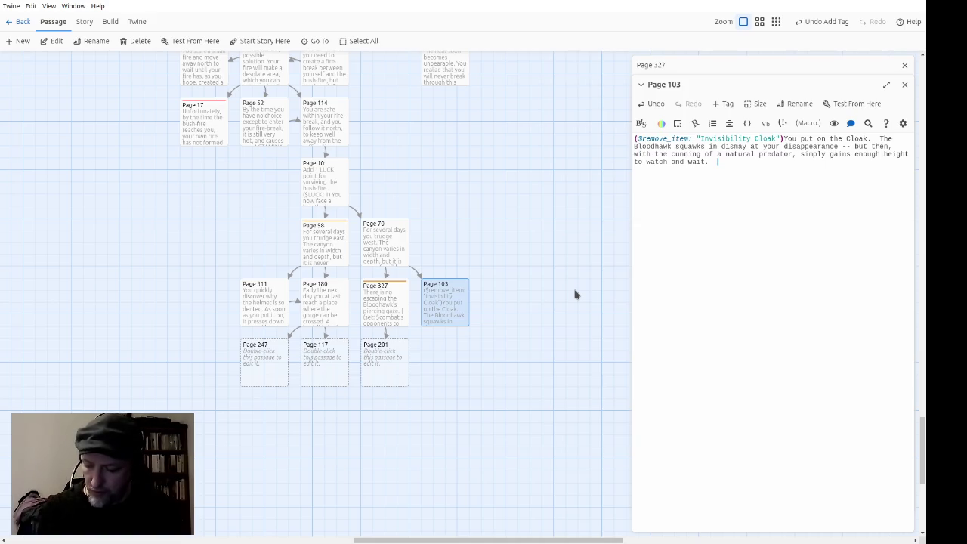
Add that the Cloak will wear off soon, linking 'battle' to Page 327, and close both editors.
type("T")
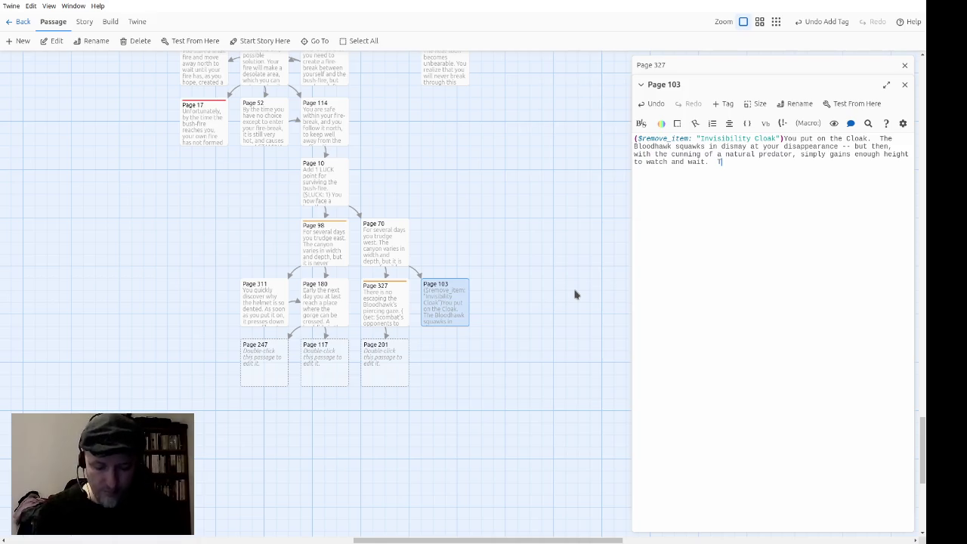
type("he Cloak's pow")
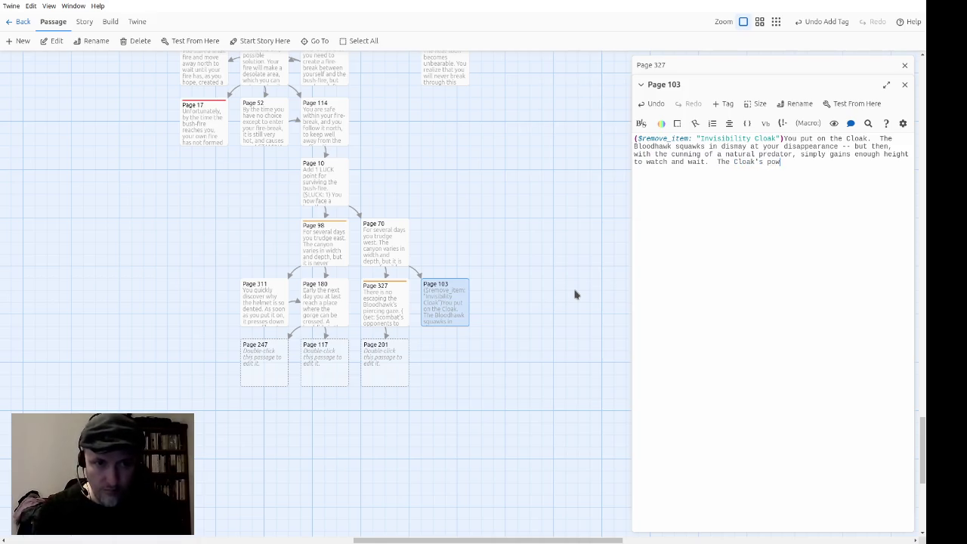
type("ers sill wear off pretty soon:")
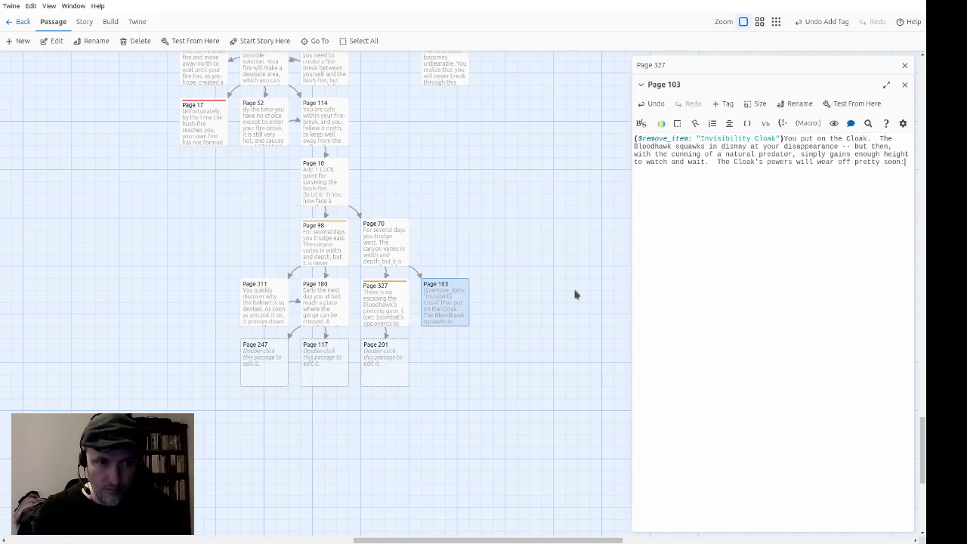
type("you have mere")
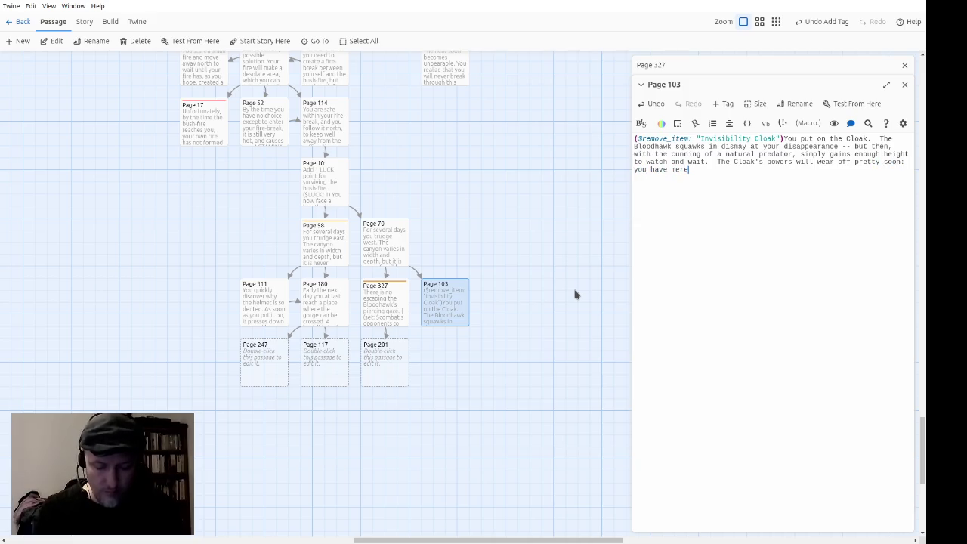
type("ly delayed the battle.")
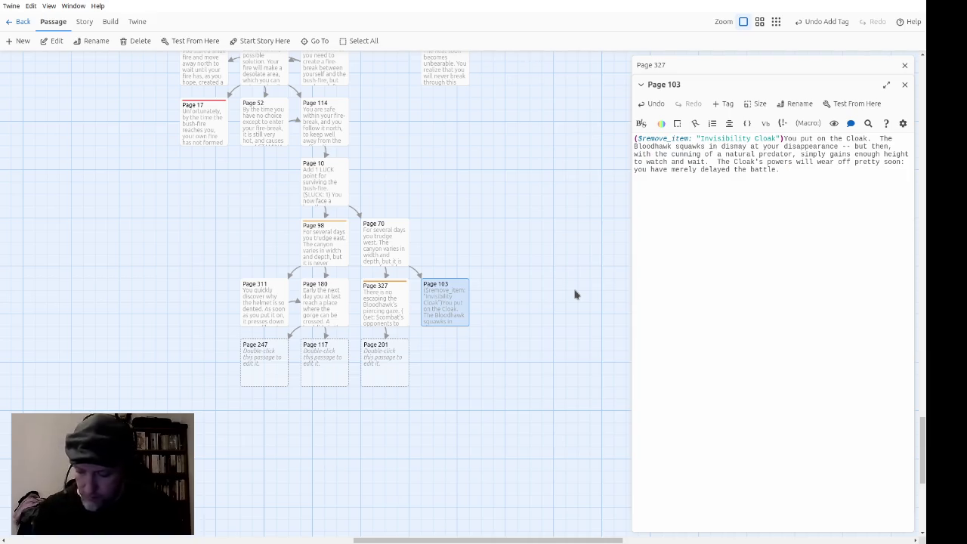
type("[[")
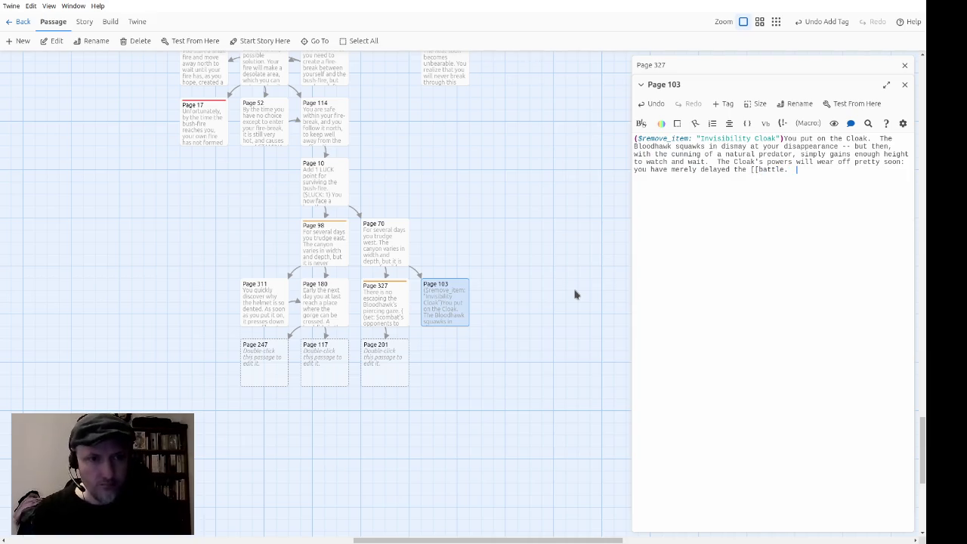
key("BackSpace")
type("->P")
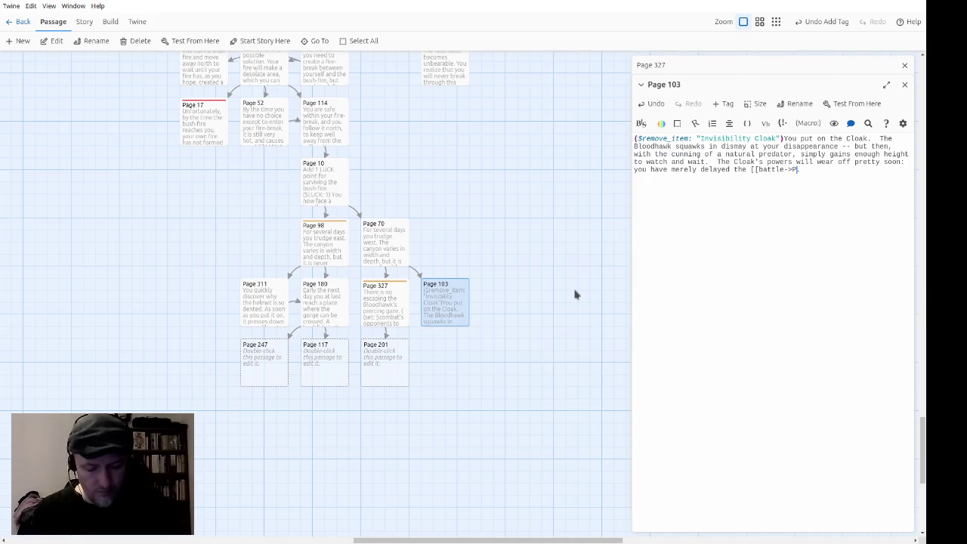
type("age 327]].")
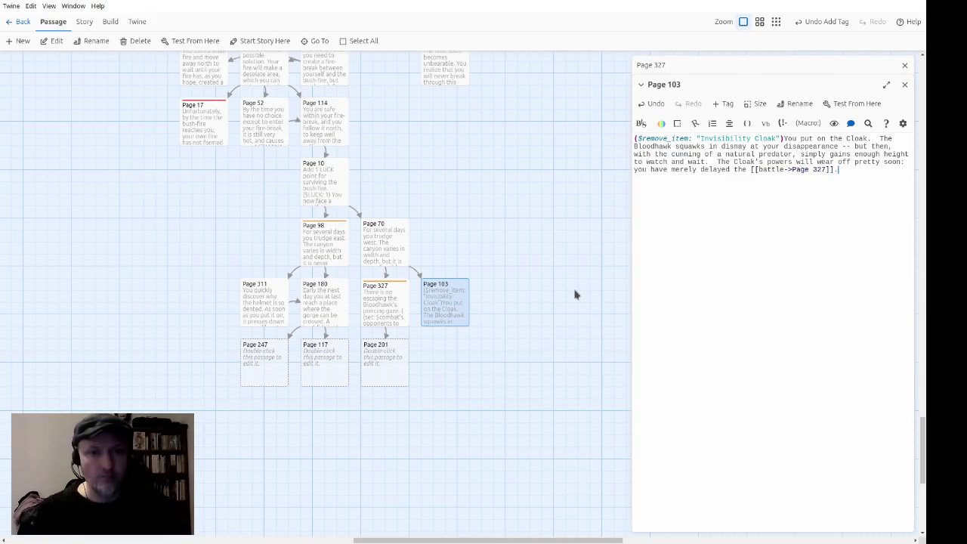
left_click(902, 85)
left_click(903, 64)
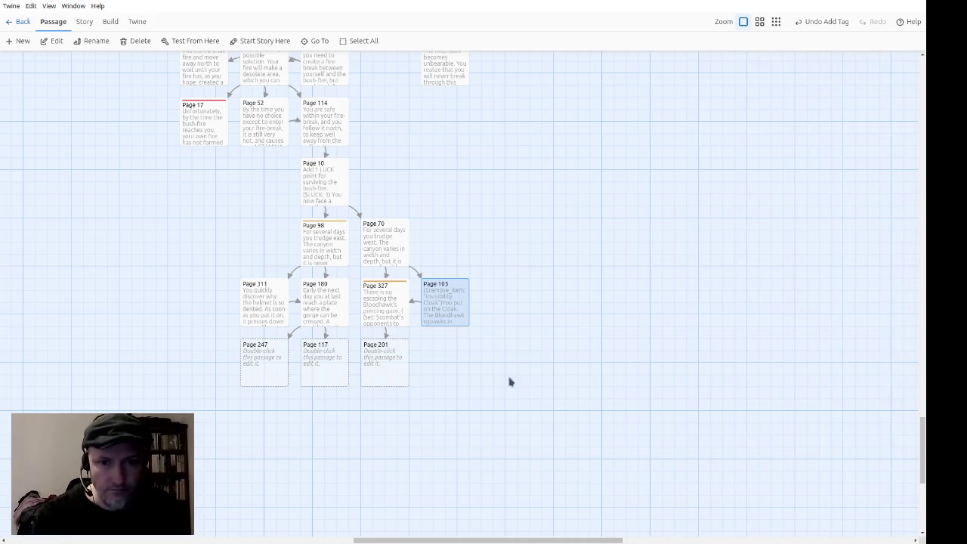
scroll(512, 380, "down", 2)
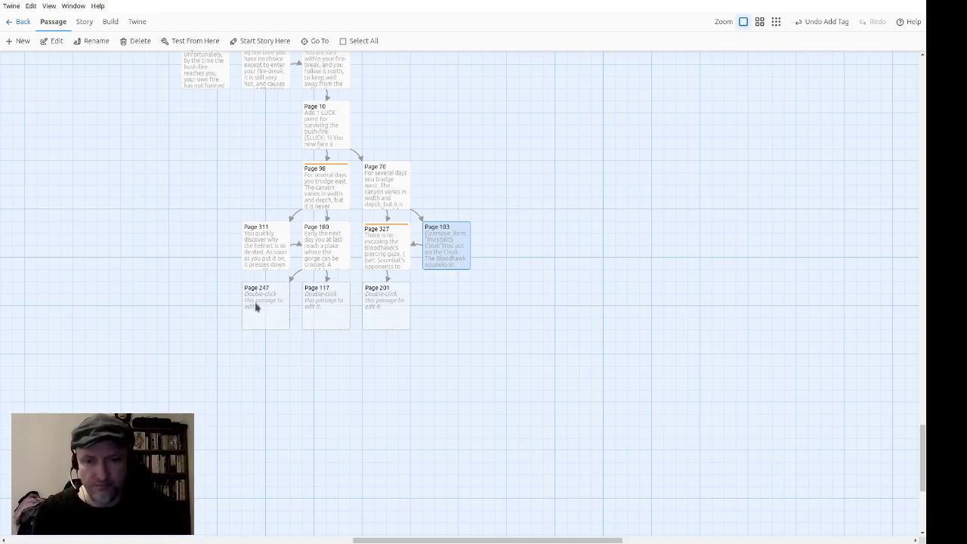
Write in Page 247 that a Chimera materializes on the bridge demanding a password you don't know.
double_click(257, 309)
type("You have ")
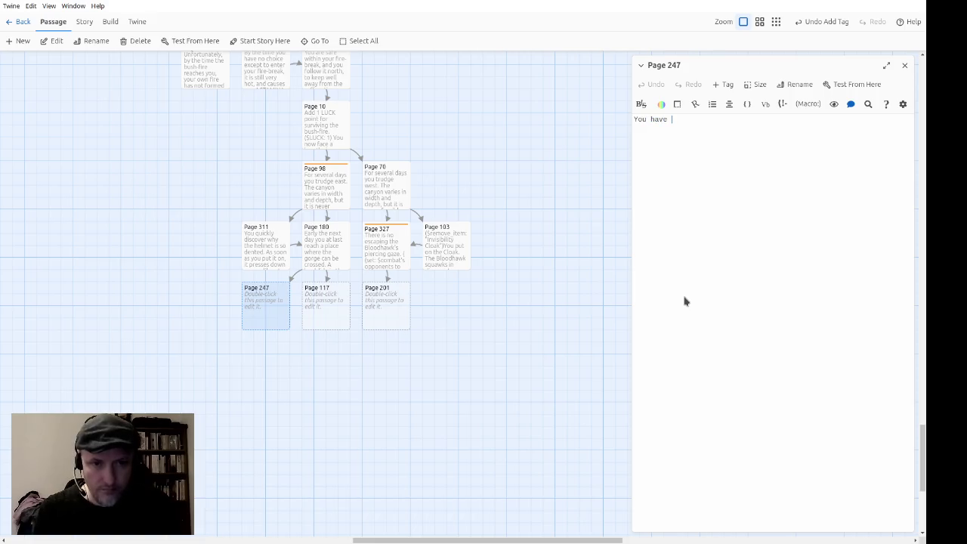
type("gone")
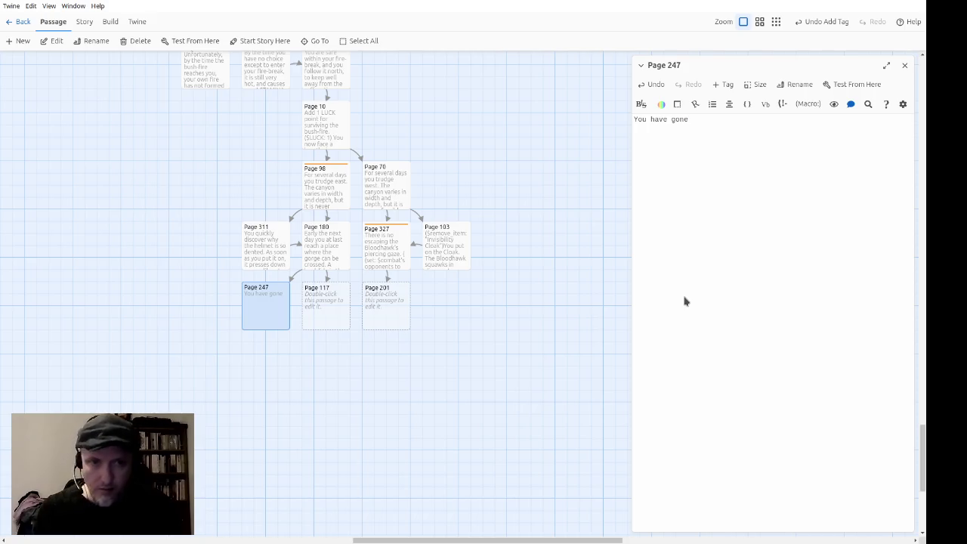
type(" about fif")
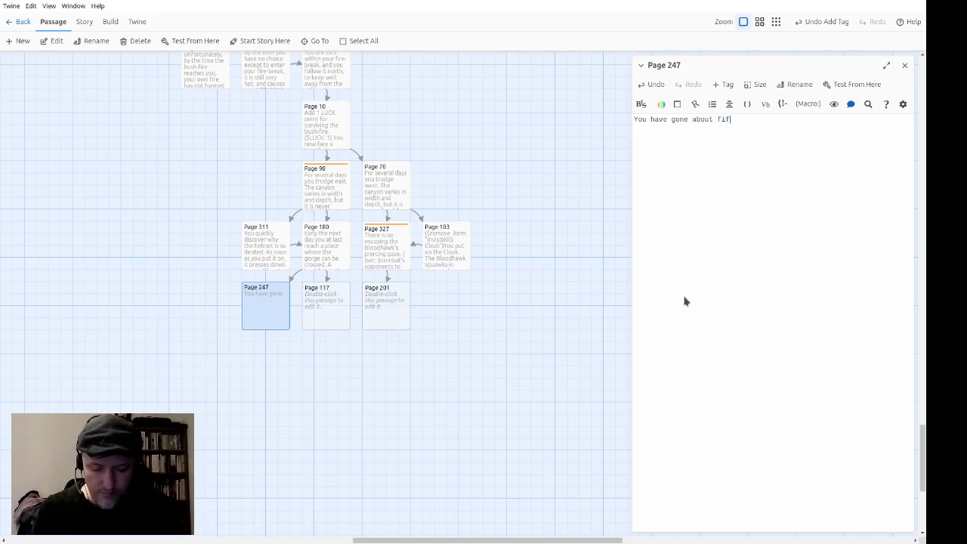
type("ty metres acr")
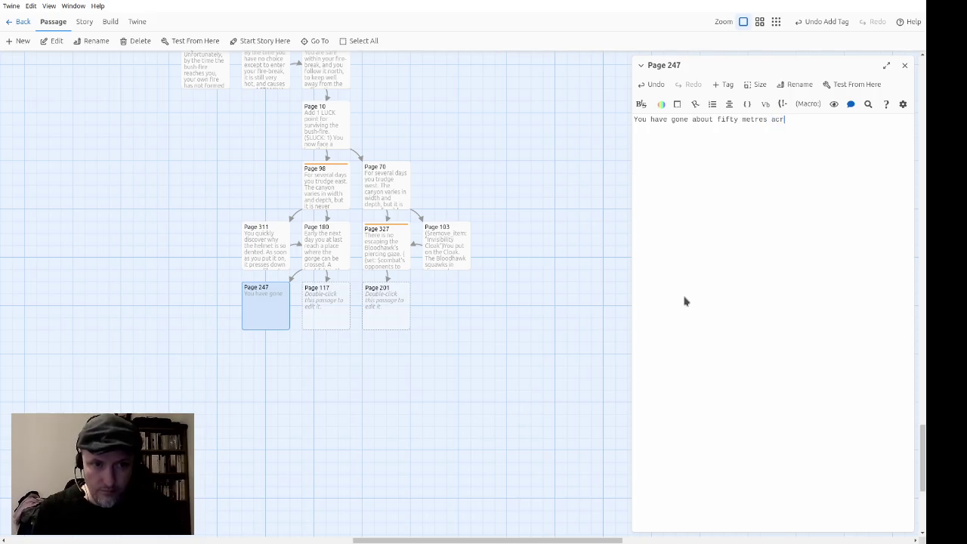
type("oss the bridge when a")
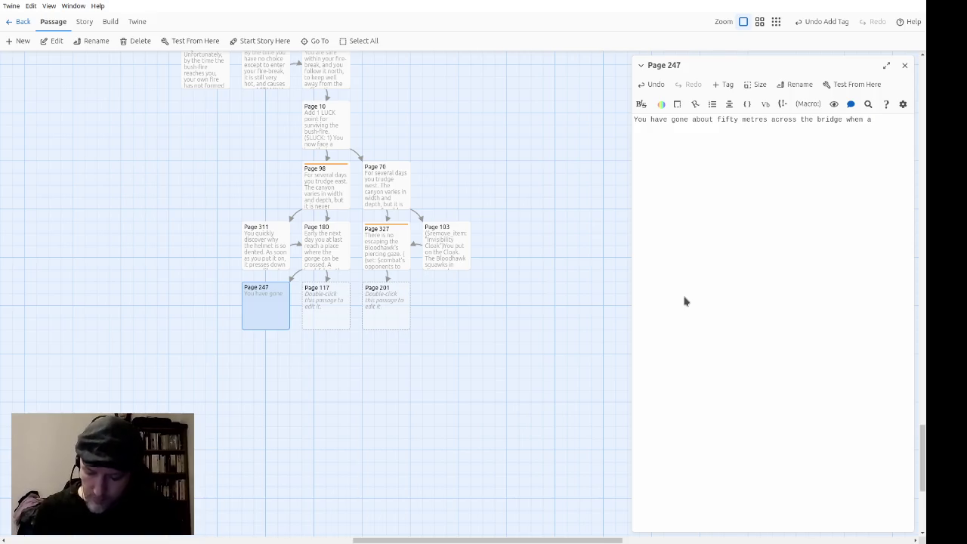
key("ctrl+Left")
key("ctrl+Left")
type(", when a Chimera materializes in front of you and demands to know the password.")
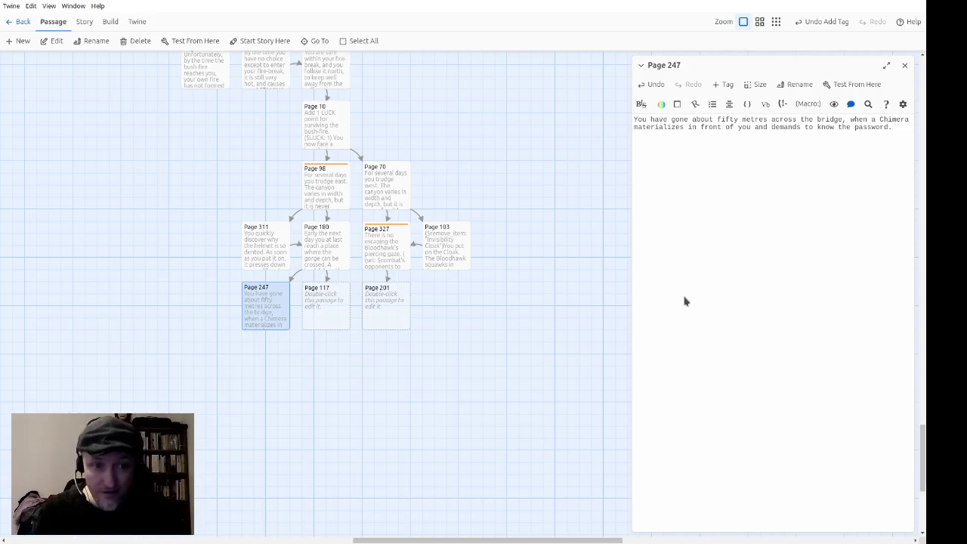
type("You don't know it, of course; ")
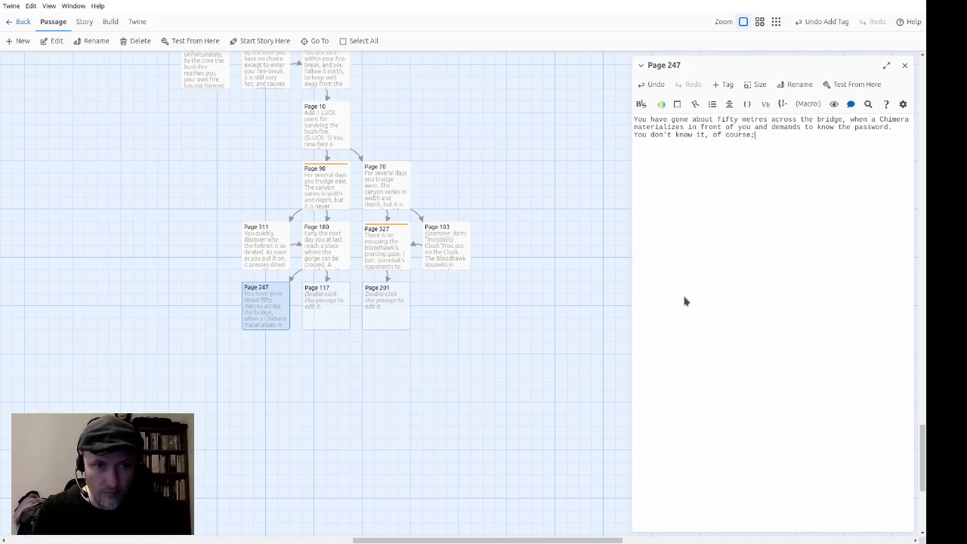
type("in fact, there ")
type("probabl")
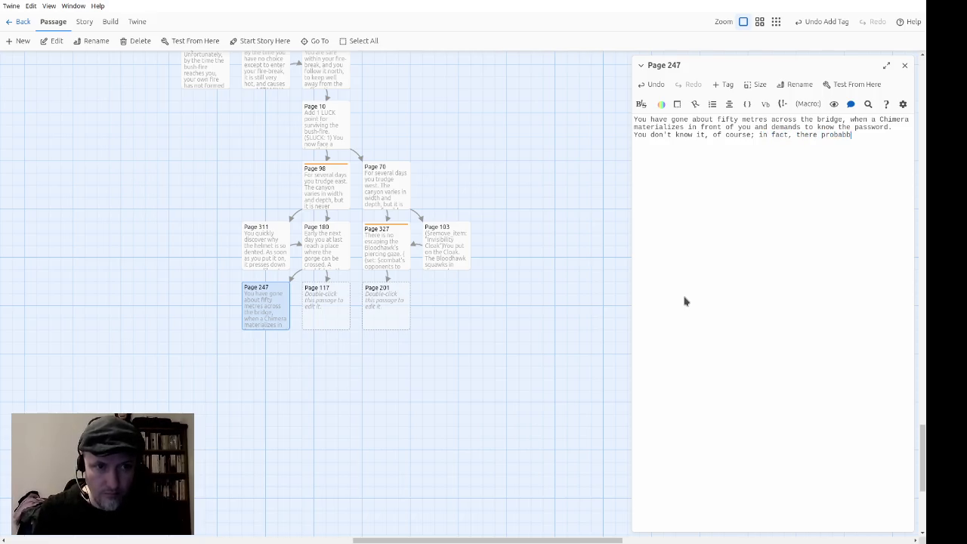
type("y isn't one,")
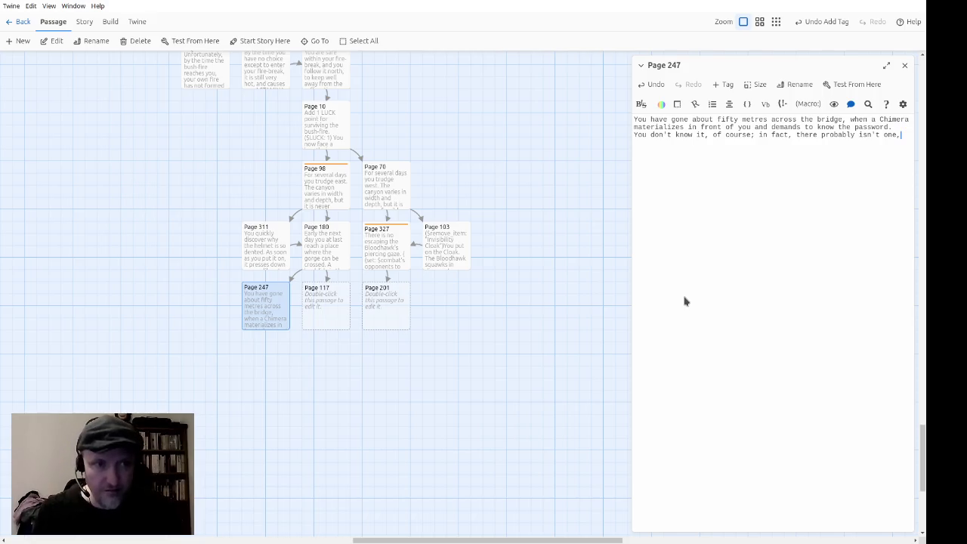
Add that the Chimera wants a fight, with lion's head, goat's body, serpent's tail and deadly fire.
type("but the Chimerajust wants an ex")
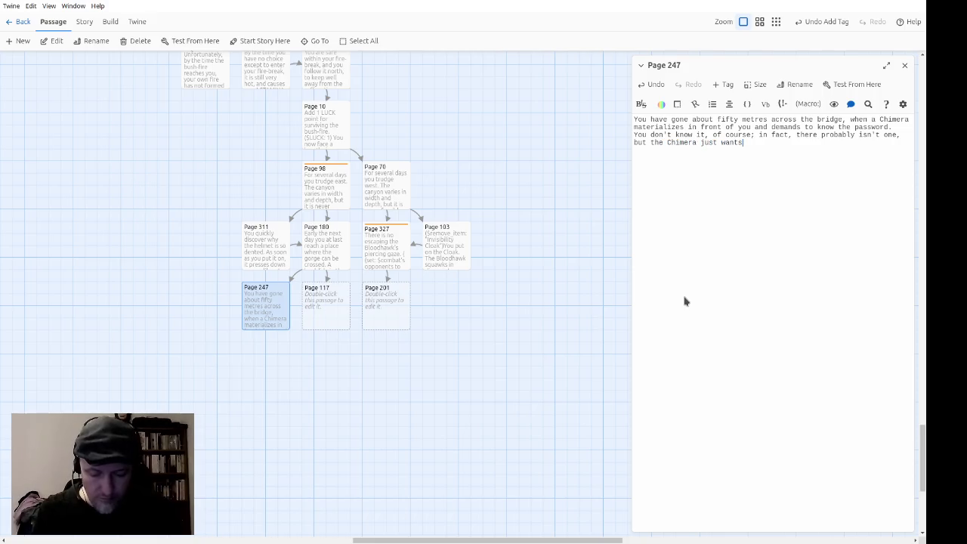
type("cuse ")
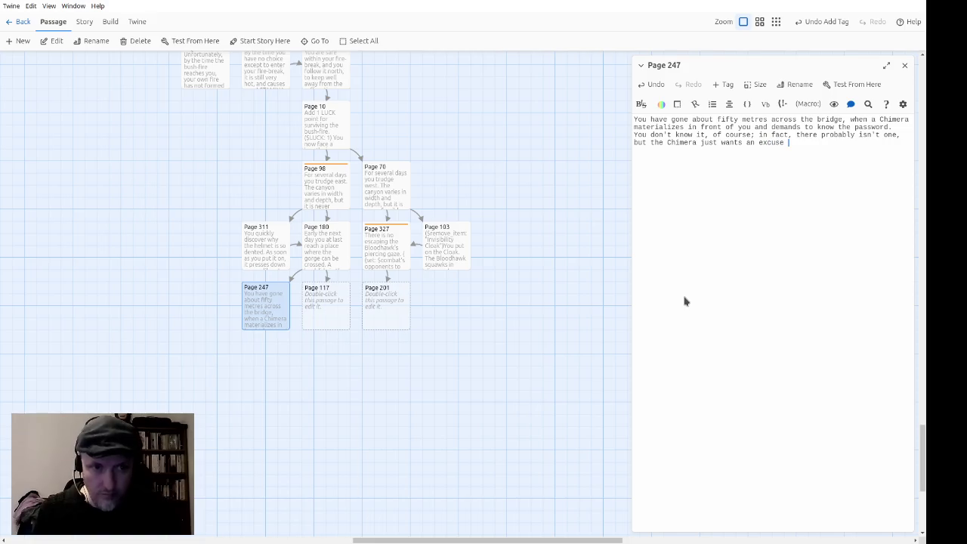
type("for a gight.")
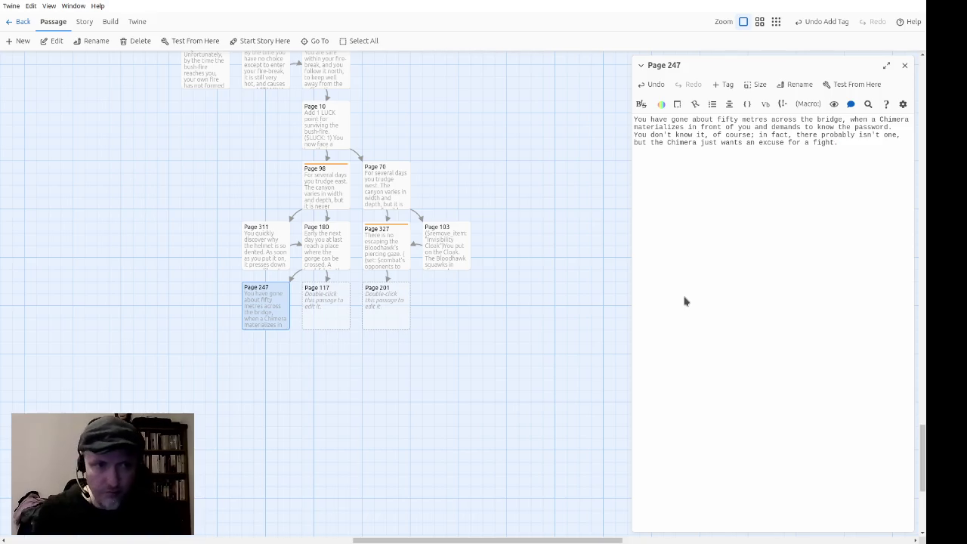
type("The Chijmera")
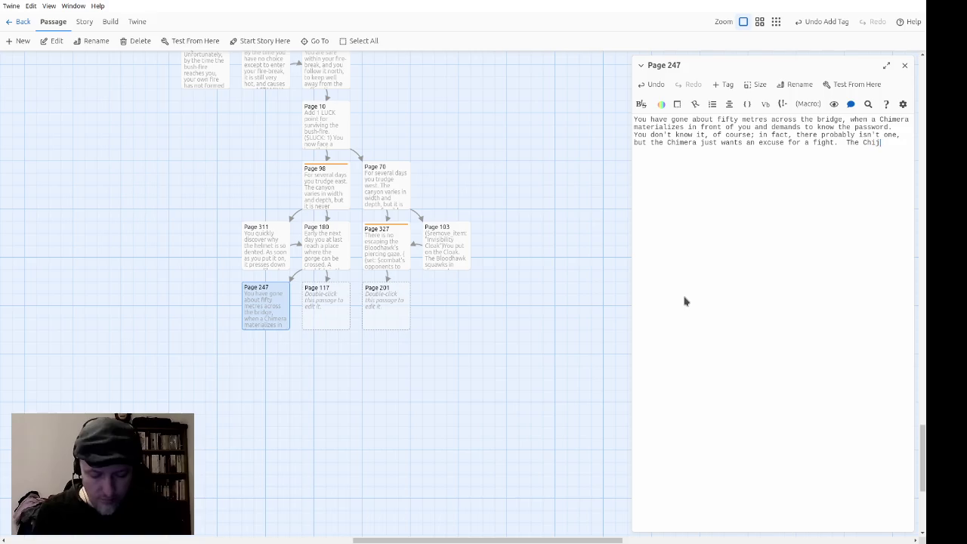
key("BackSpace")
key("End")
type("has a li")
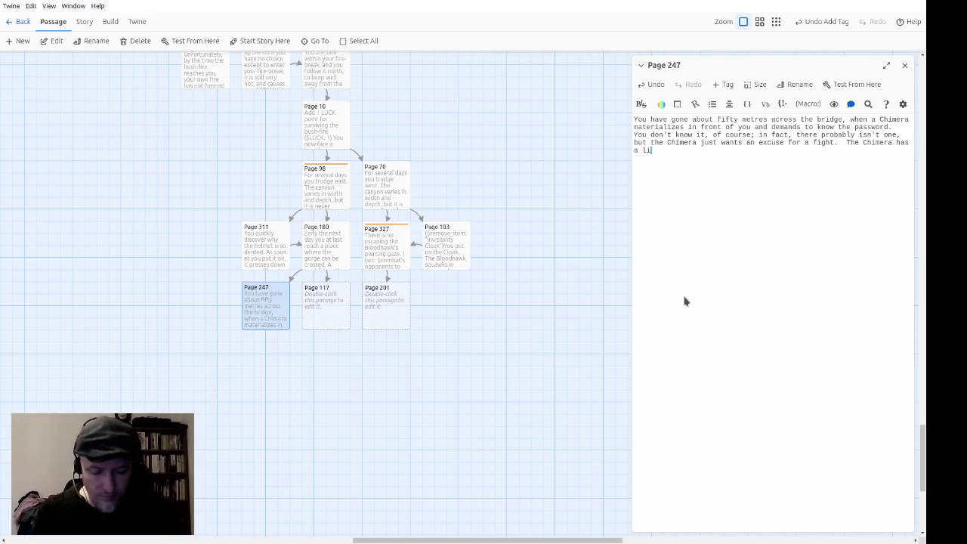
type("on's head, a go")
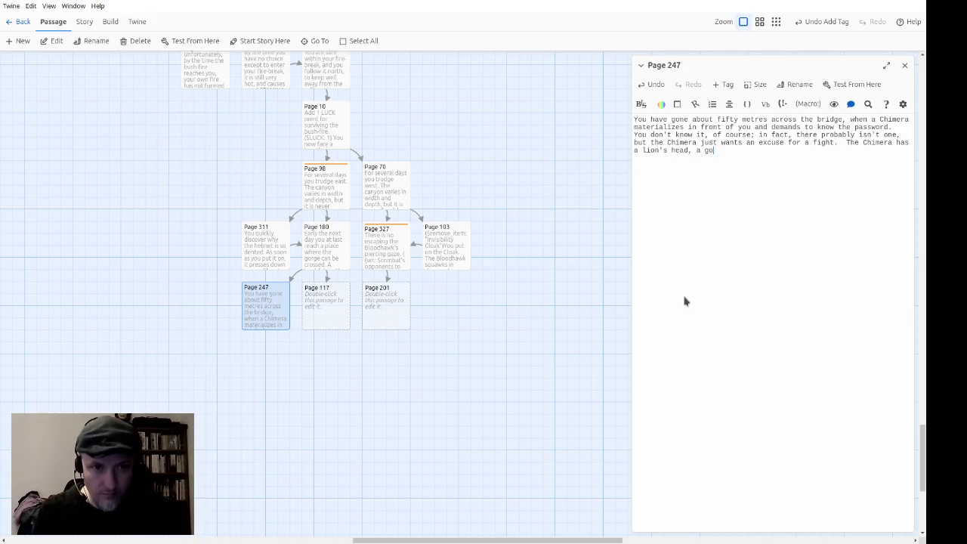
type("at's body")
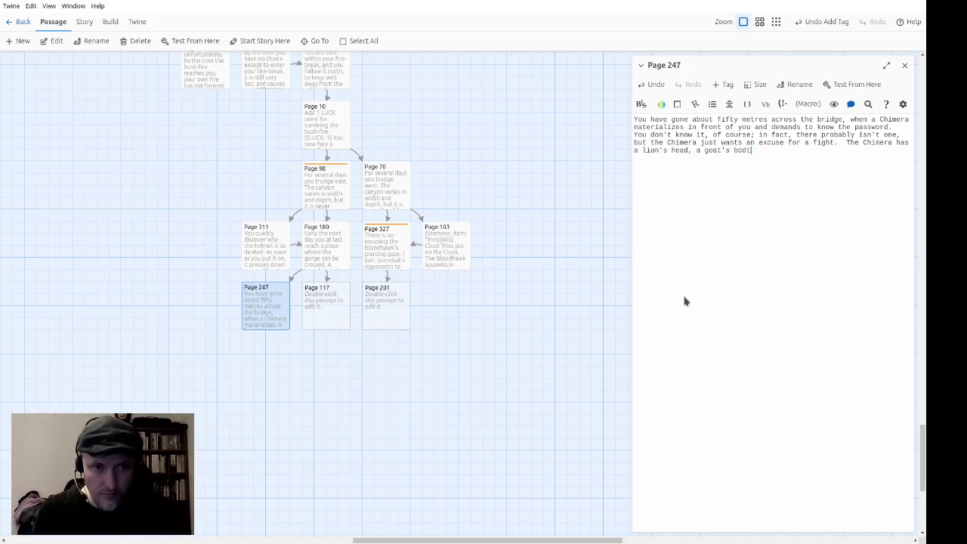
type(",")
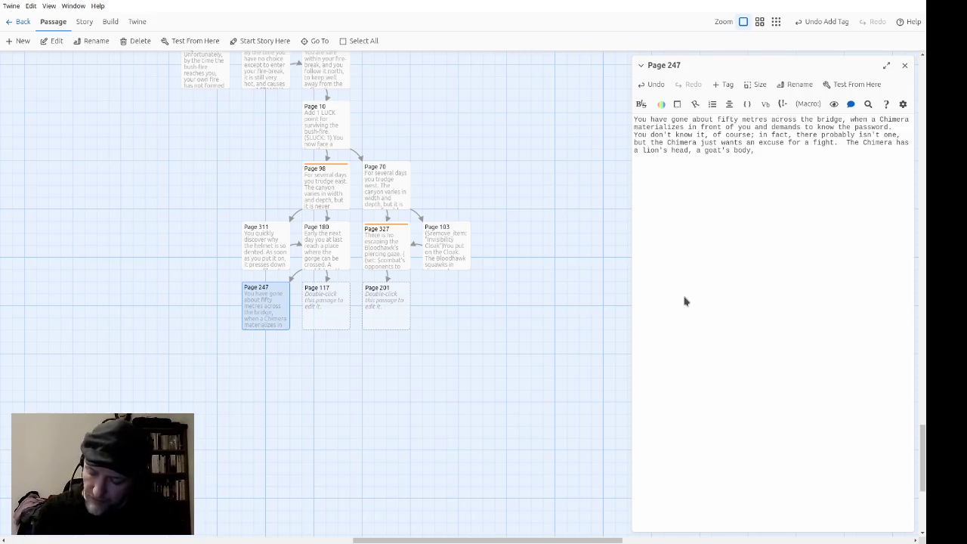
key("BackSpace")
key("BackSpace")
type("and a ")
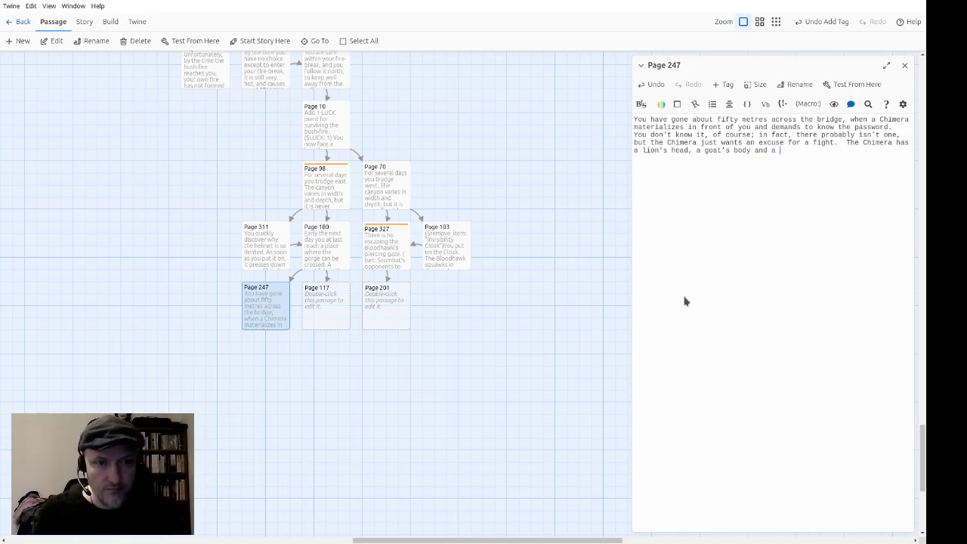
type("serpent's tail; i")
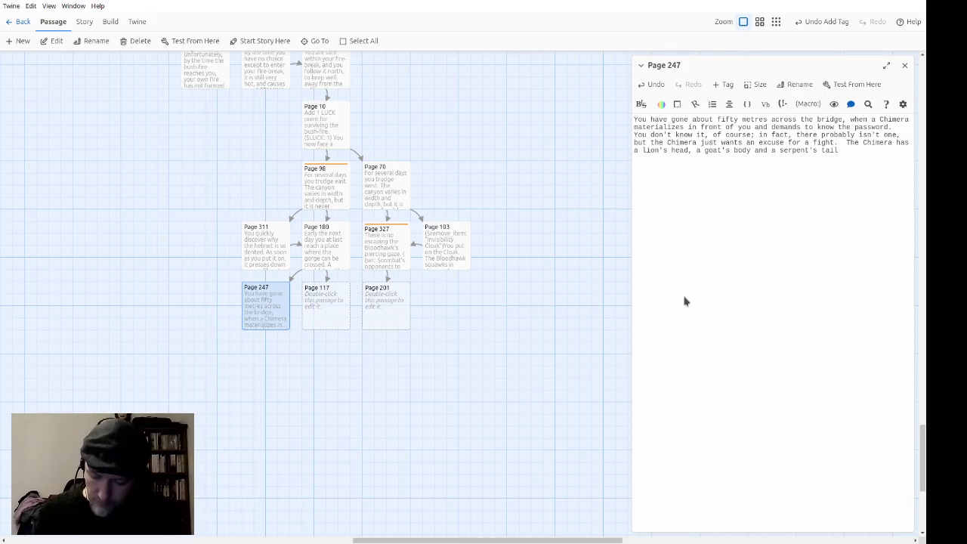
type("ts weapon is the deadly ")
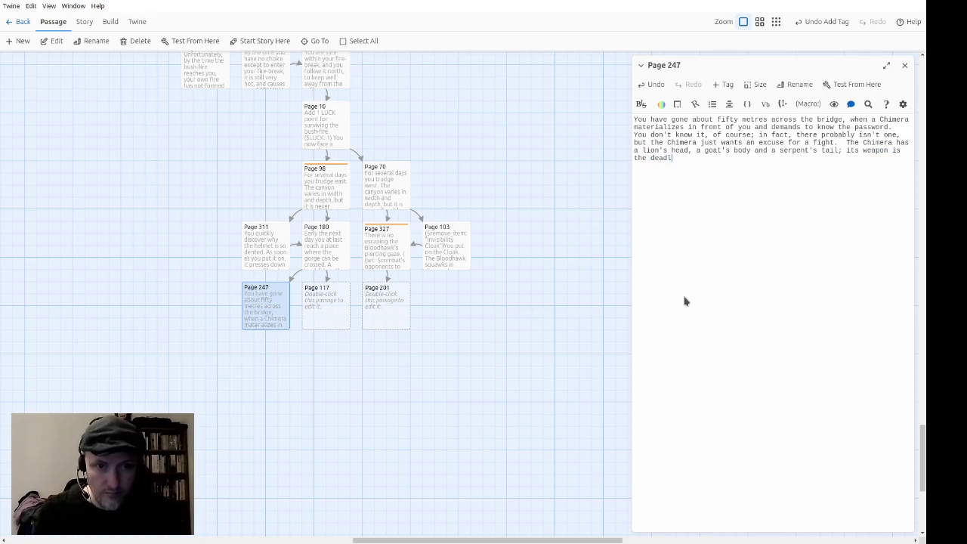
type("fire it")
key("BackSpace")
type("reathes.")
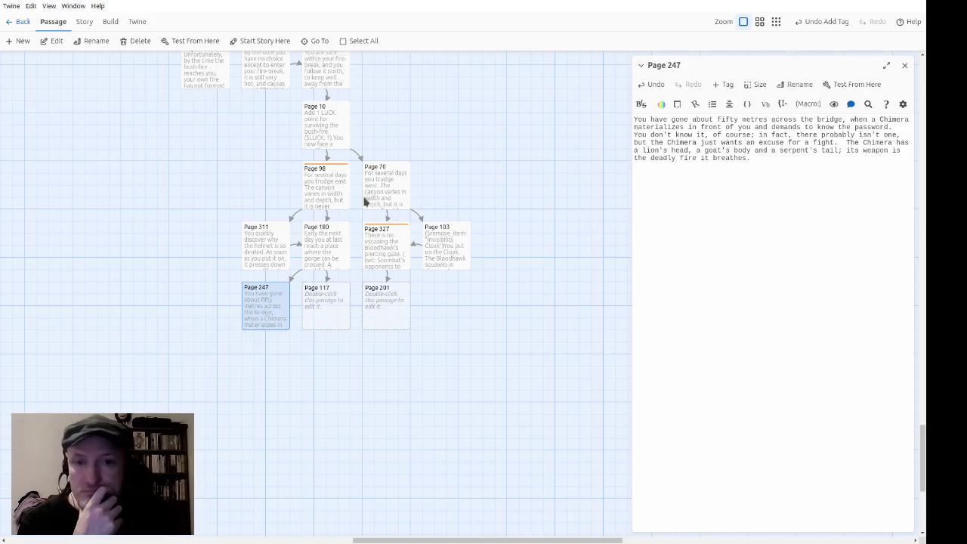
Check Page 327, then copy Page 70's ending through the combat link, ending it with a full stop.
double_click(390, 250)
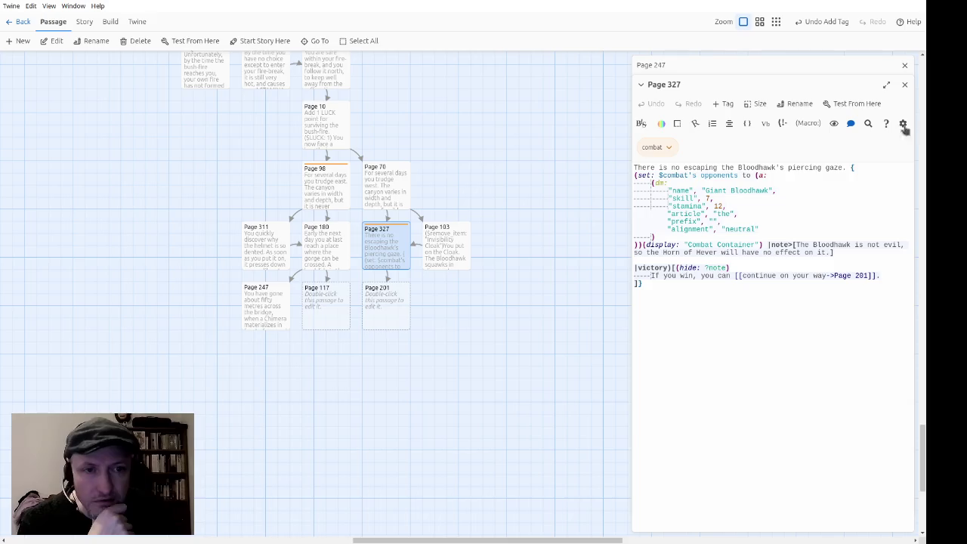
left_click(904, 83)
left_click(390, 190)
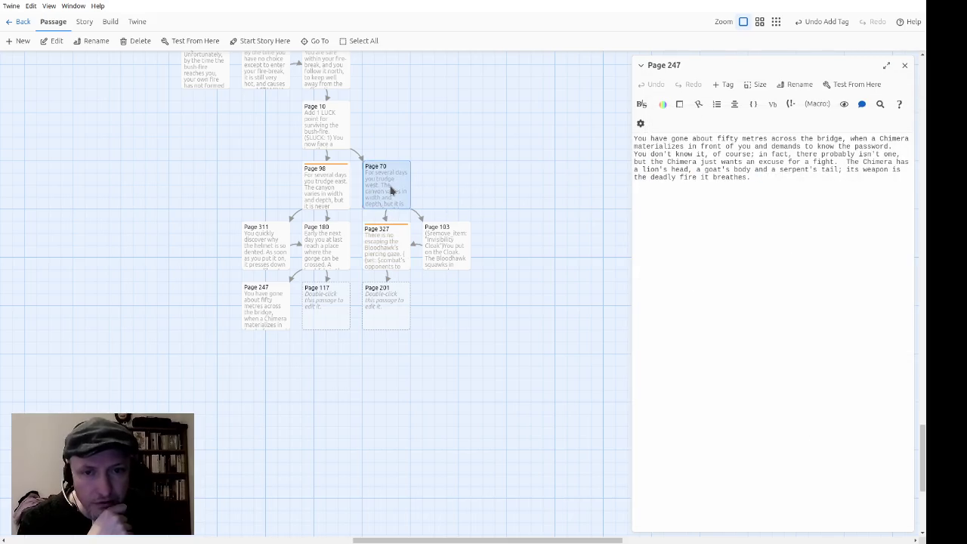
double_click(390, 190)
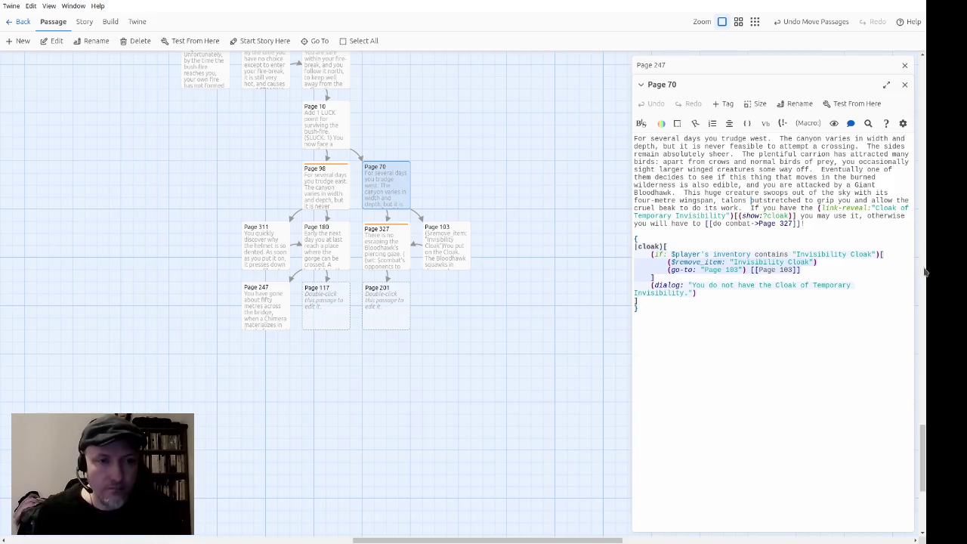
key("shift+Up")
key("shift+Up")
key("shift+Up")
key("ctrl+c")
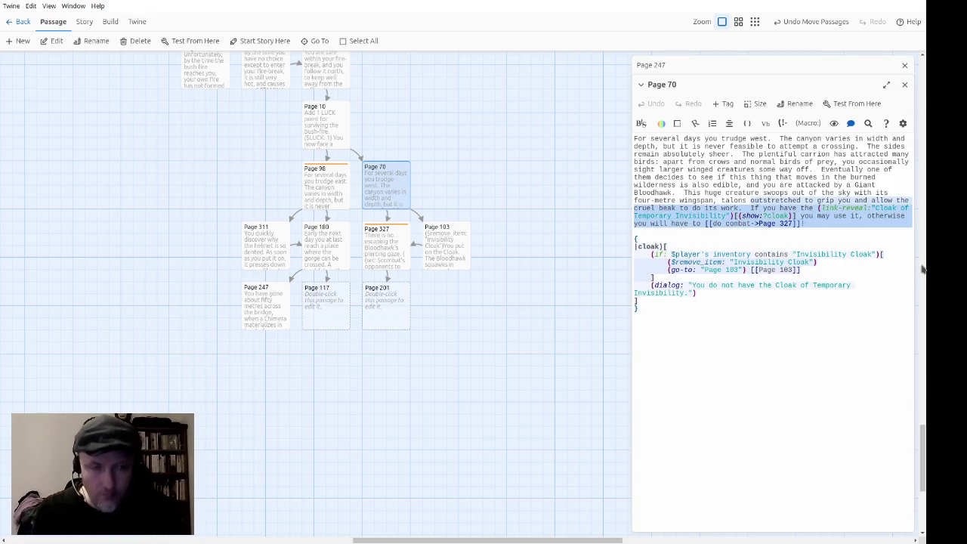
key("Right")
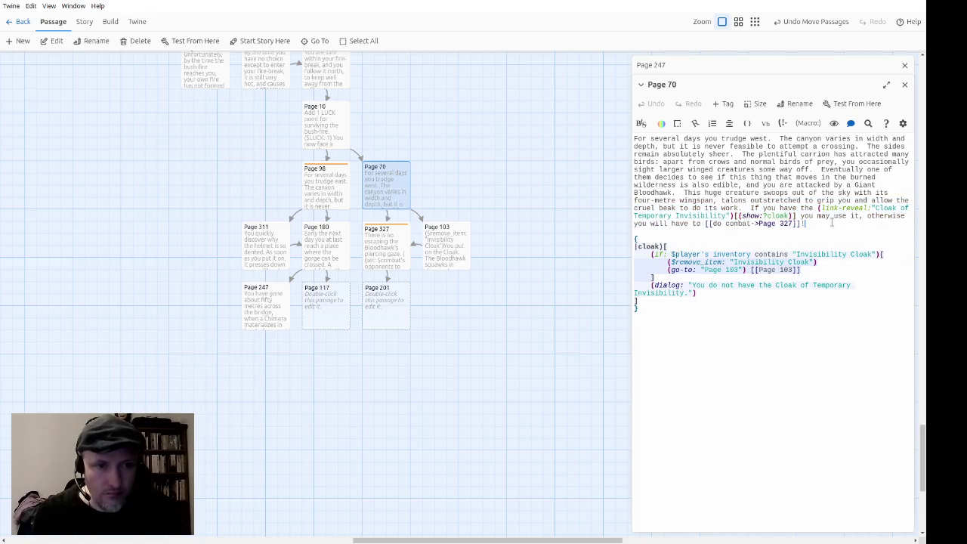
key("BackSpace")
type(".")
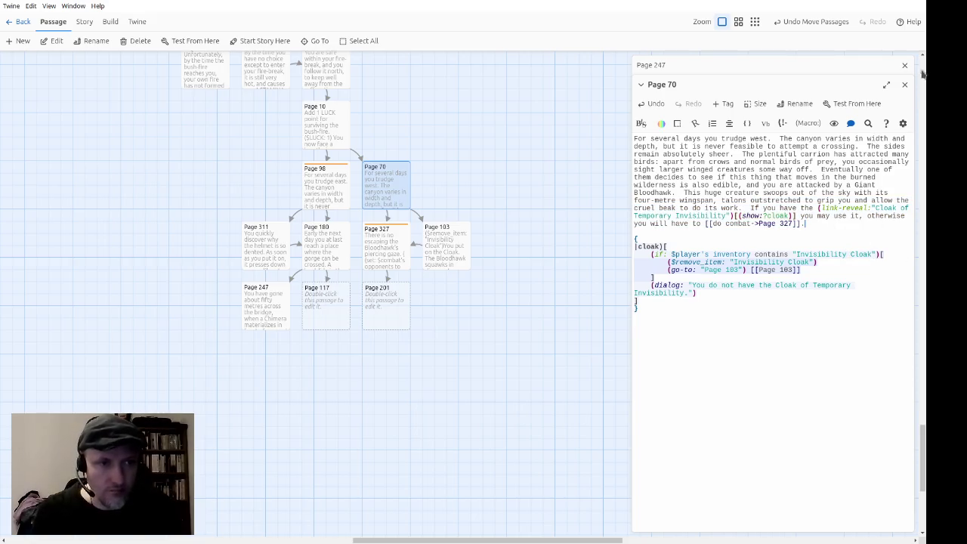
left_click(904, 84)
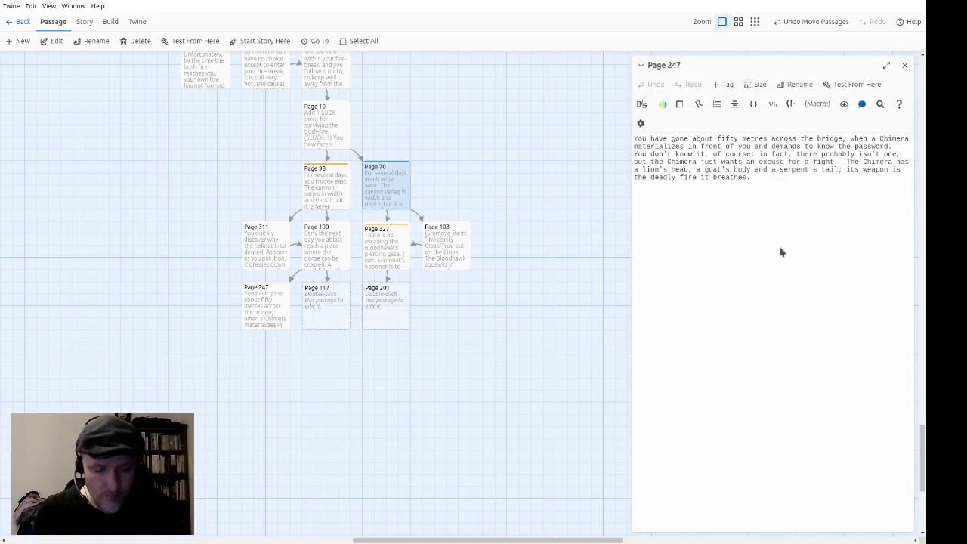
Paste the copied ending into Page 247 and insert 'wish to' before 'use it'.
key("ctrl+v")
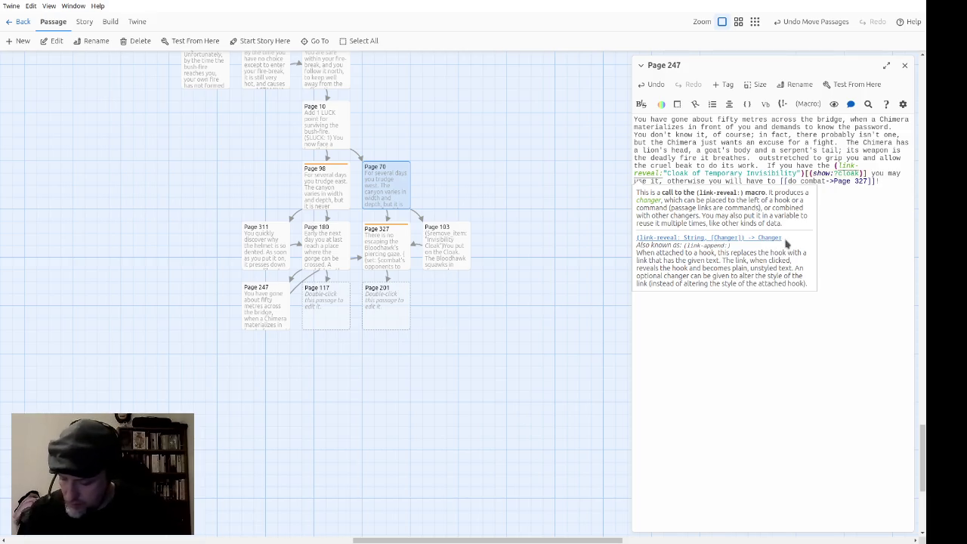
left_click(652, 181)
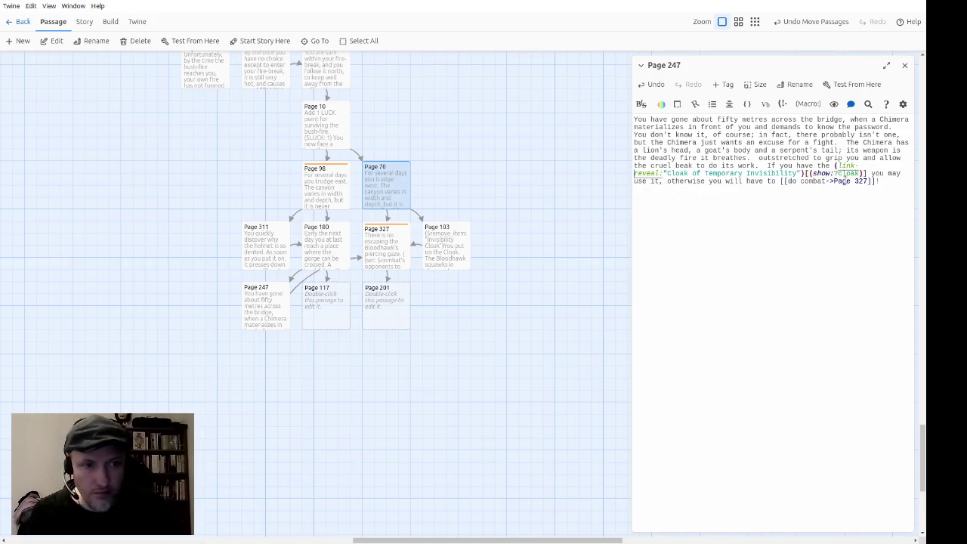
left_click(634, 181)
type("wish")
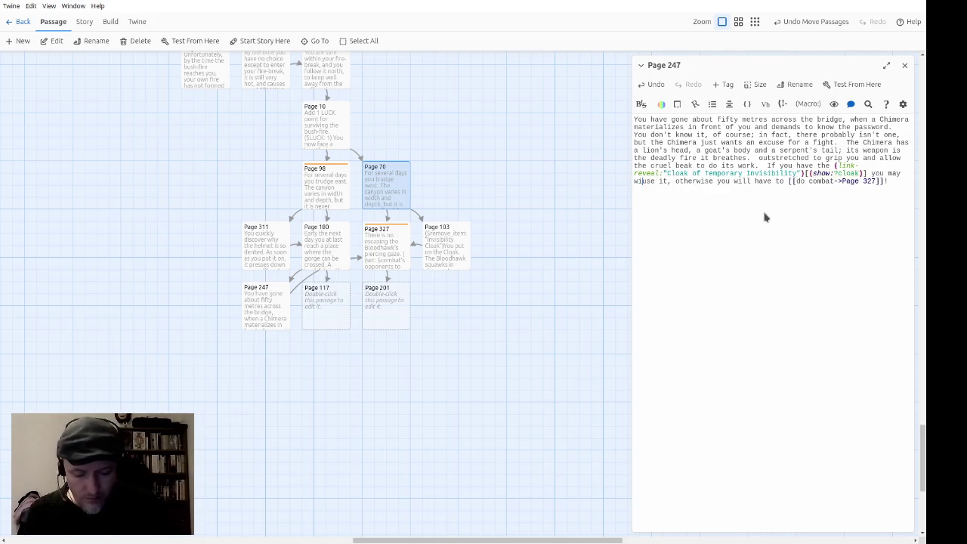
type(" to")
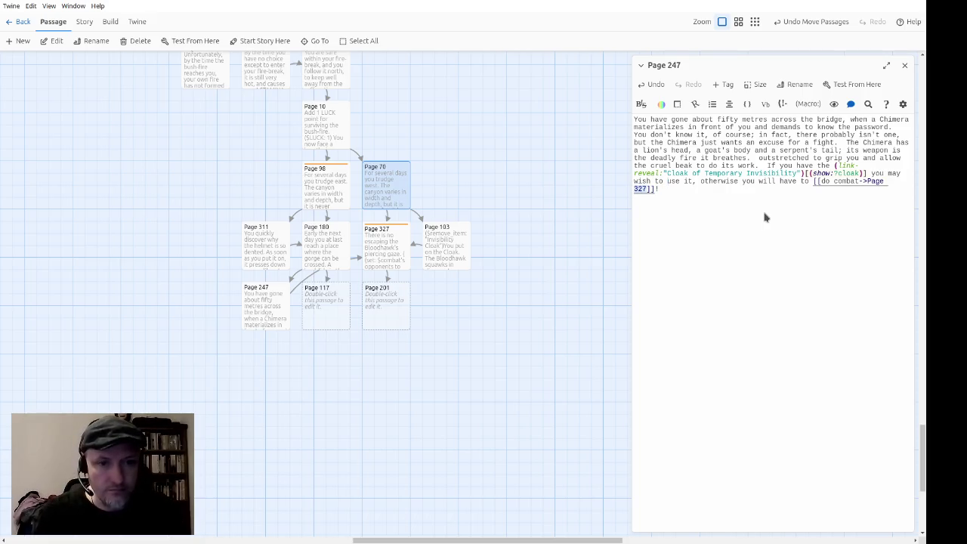
Retarget Page 247's combat link to Page 145 and paste in Page 70's cloak code block.
key("BackSpace")
key("BackSpace")
key("BackSpace")
type("145")
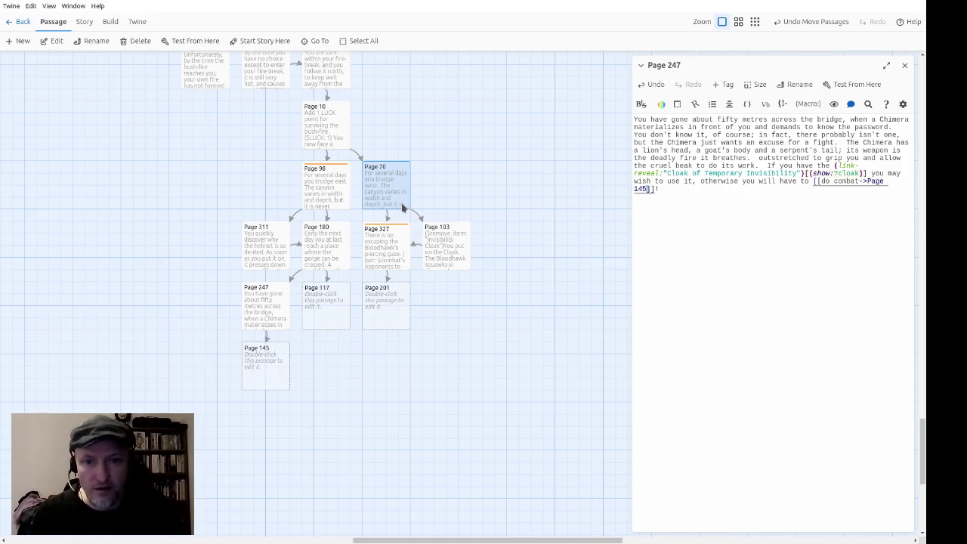
double_click(403, 207)
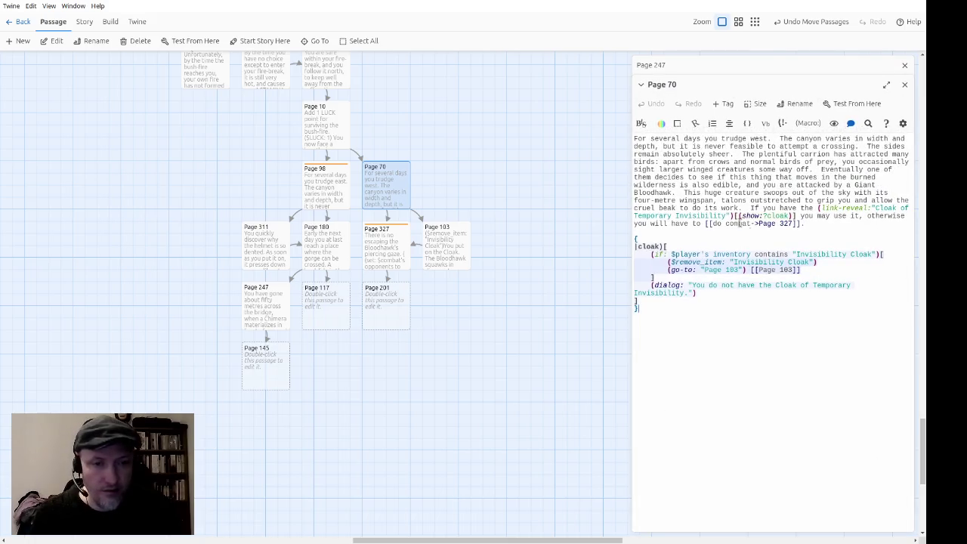
key("shift+Down")
key("shift+Down")
key("shift+Down")
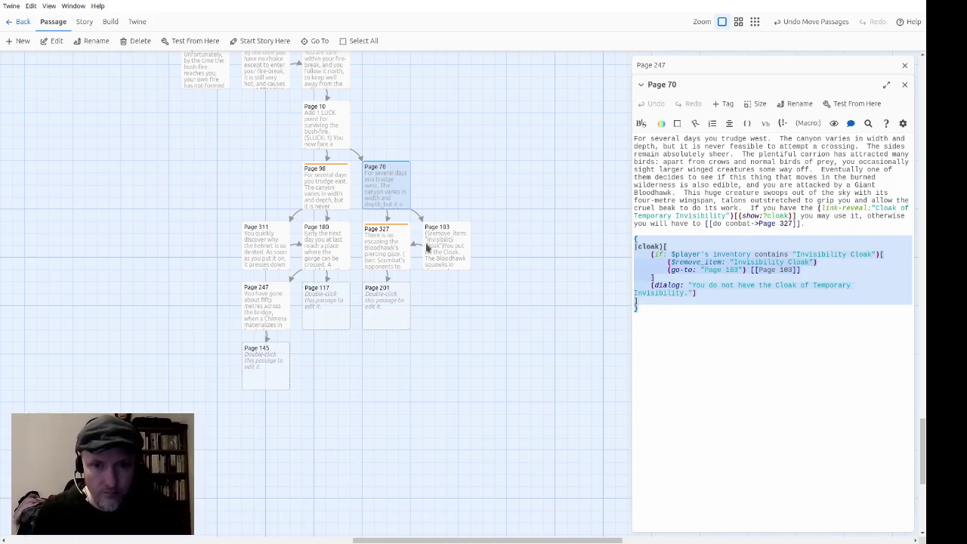
double_click(264, 318)
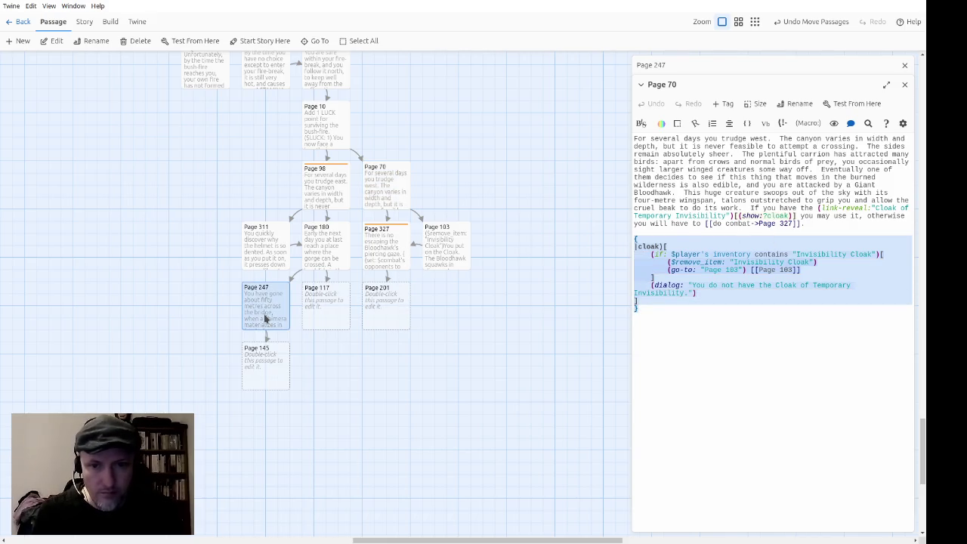
type("{ |cloak|[     (if: $player's inventory contains \"Invisibility Cloak\")[         ($remove_item: \"Invisibility Cloak\")         (go-to: \"Page 103\") [[Page 103]]     ]     (dialog: \"You do not have the Cloak of Temporary Invisibility.\") ] }")
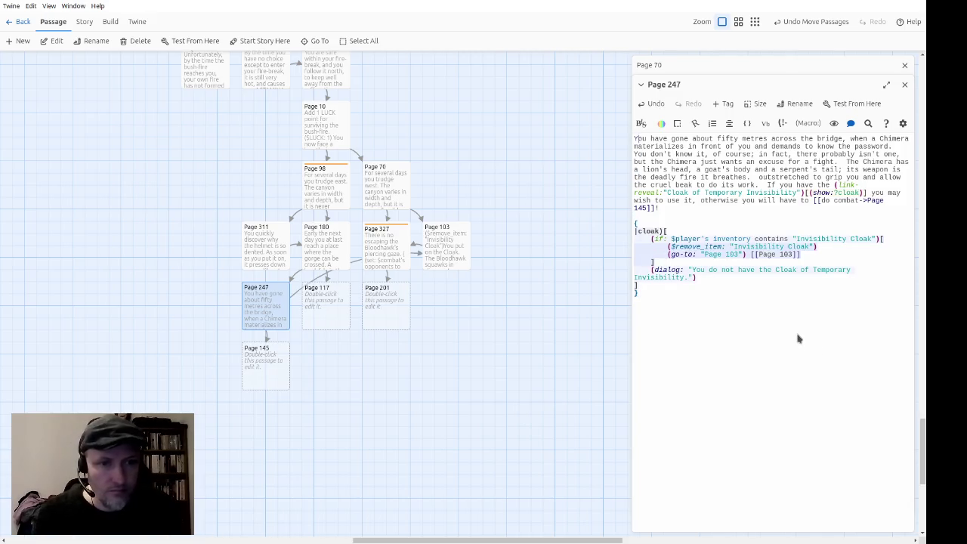
Change the cloak code's go-to and link targets from Page 103 to Page 190.
key("Down")
key("Down")
key("Down")
key("Right")
key("Right")
key("Right")
key("Down")
key("Left")
key("Left")
key("Left")
key("Down")
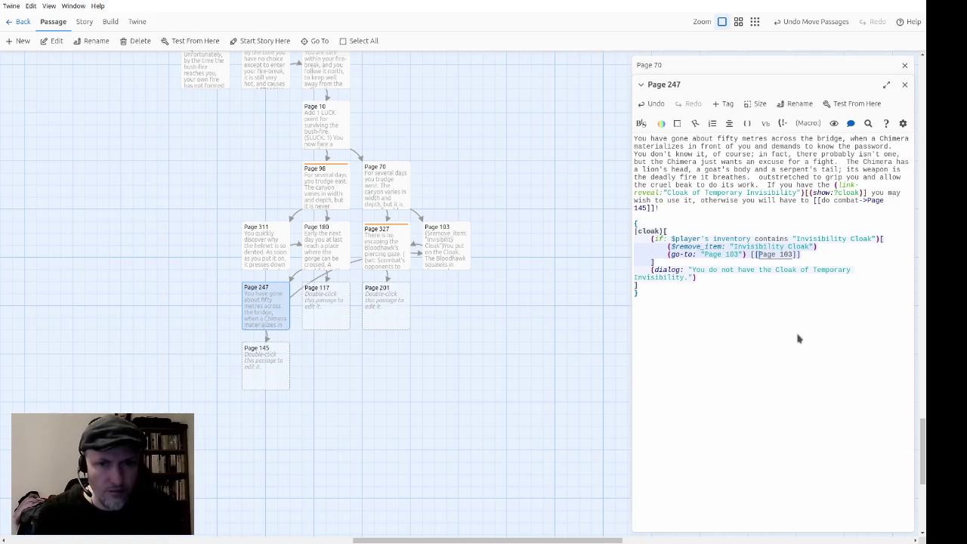
key("Left")
key("Left")
key("Left")
key("Delete")
key("Delete")
type("90")
key("Delete")
key("Delete")
type("90")
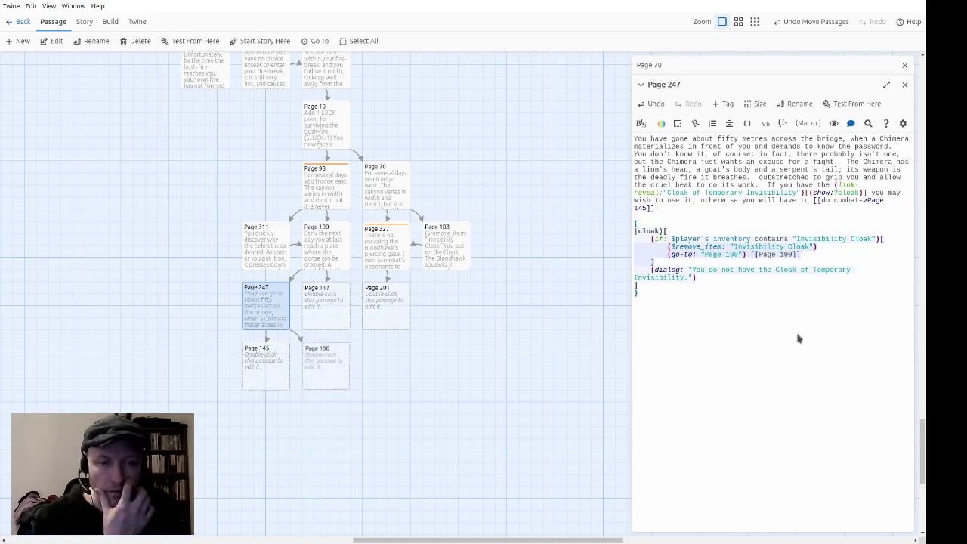
left_click(797, 339)
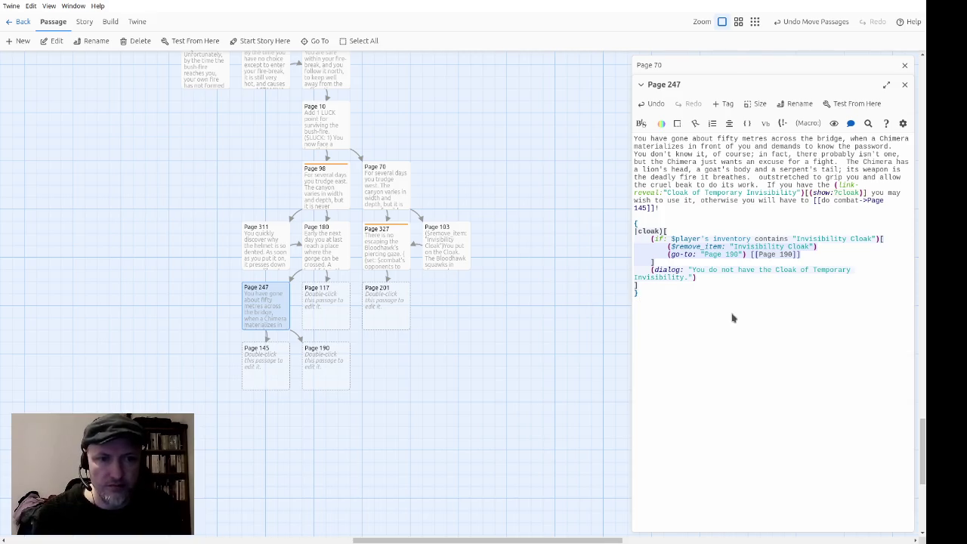
left_click(725, 318)
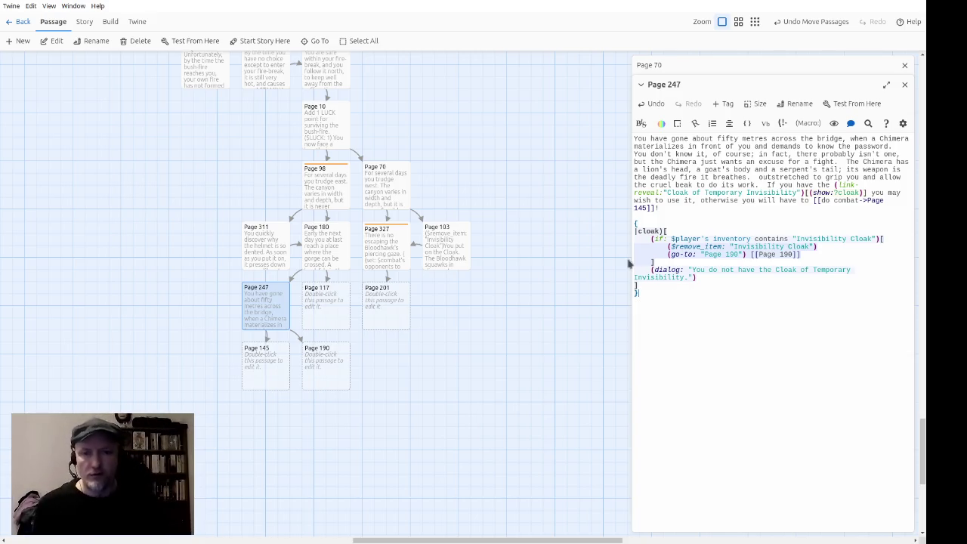
Move Pages 145 and 190 left together, then open the empty Page 117 passage.
left_click_drag(345, 435, 194, 380)
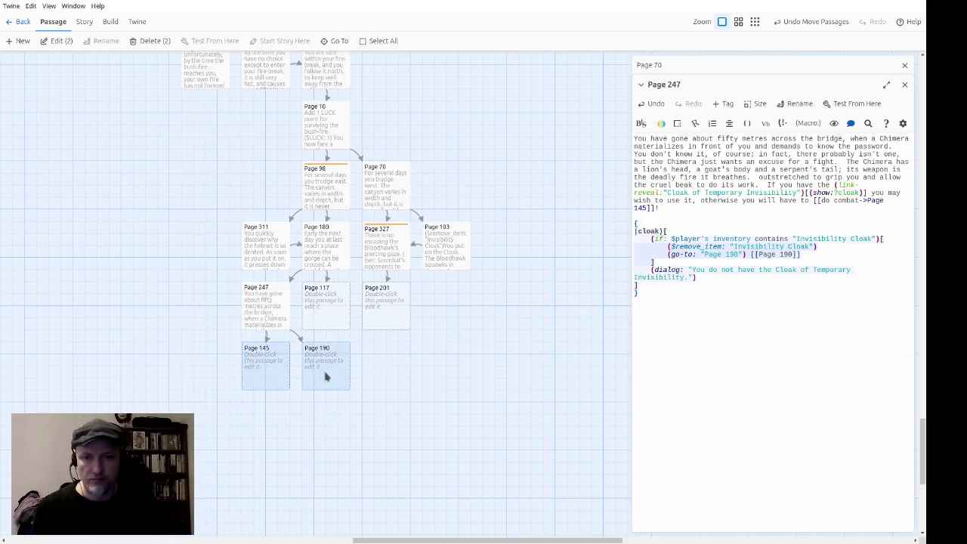
left_click_drag(325, 378, 264, 380)
left_click(384, 392)
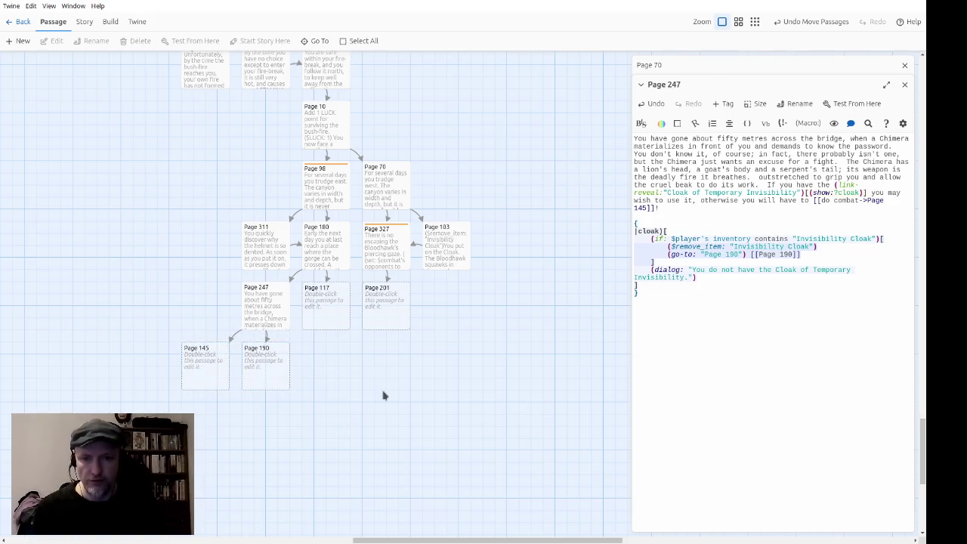
double_click(341, 318)
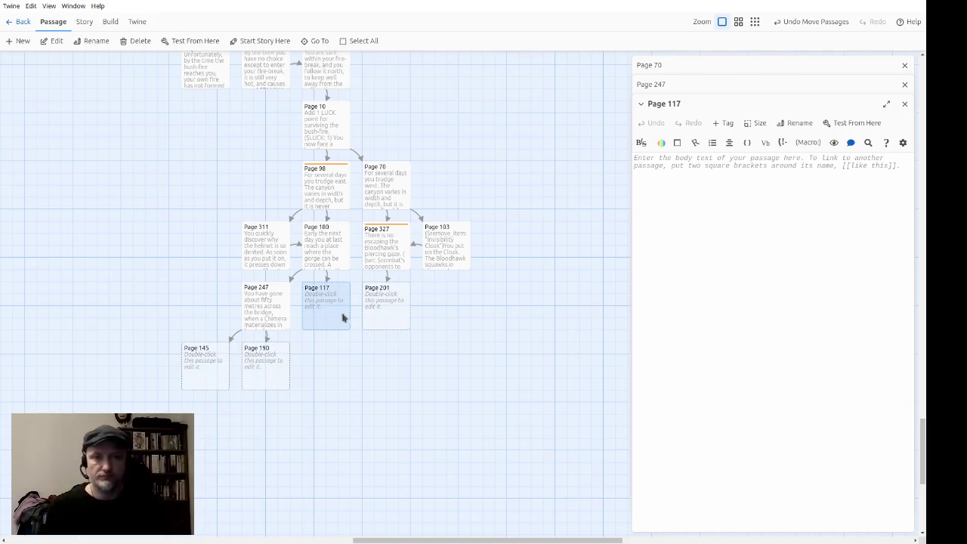
Describe the fast, wide east-to-west river whose depth is impossible to tell.
left_click(905, 84)
left_click(904, 68)
type("When you reach the bottom, you find that the river")
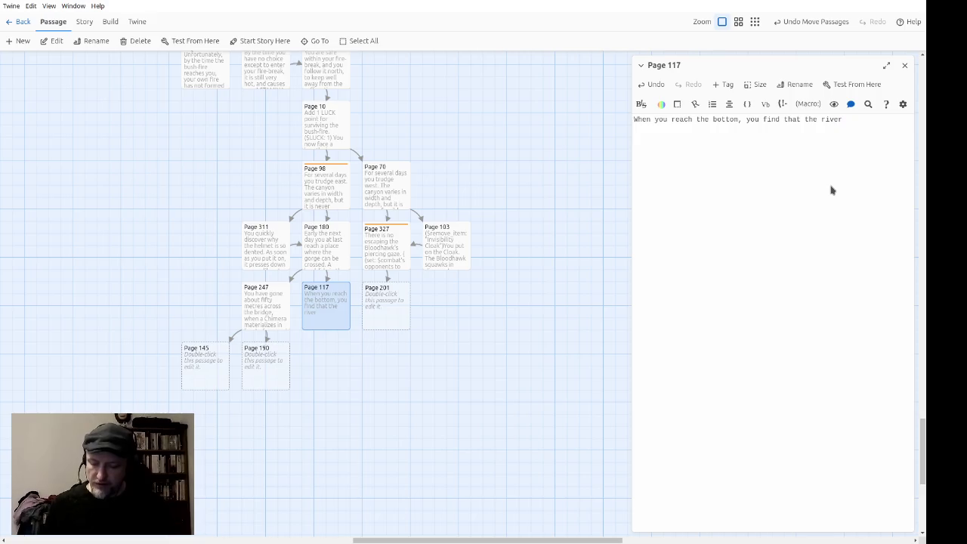
type(", w")
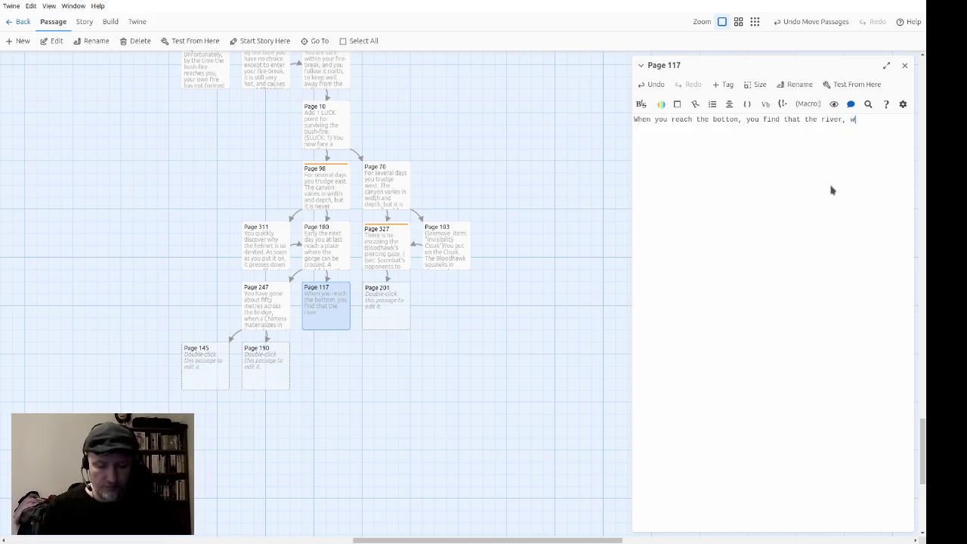
type("hich flows from east to west")
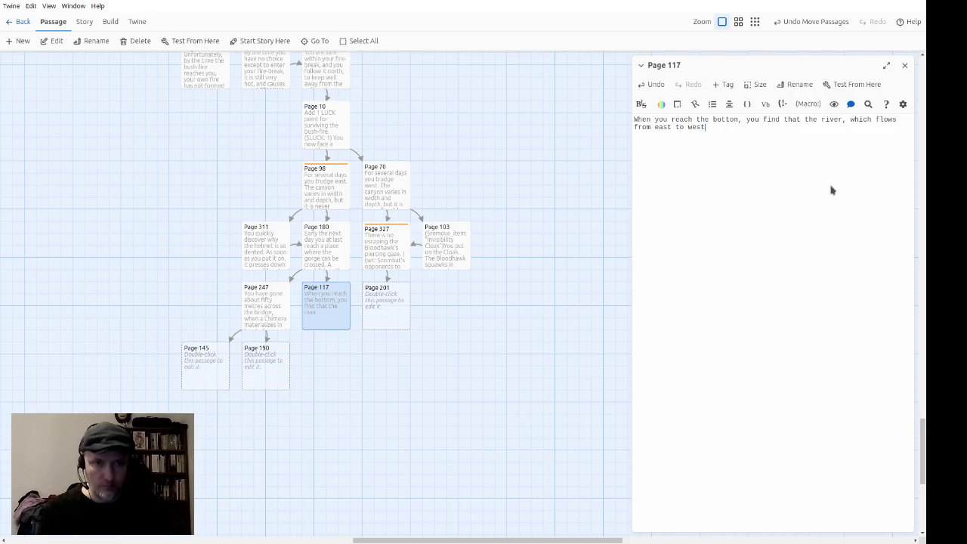
type(", is faste")
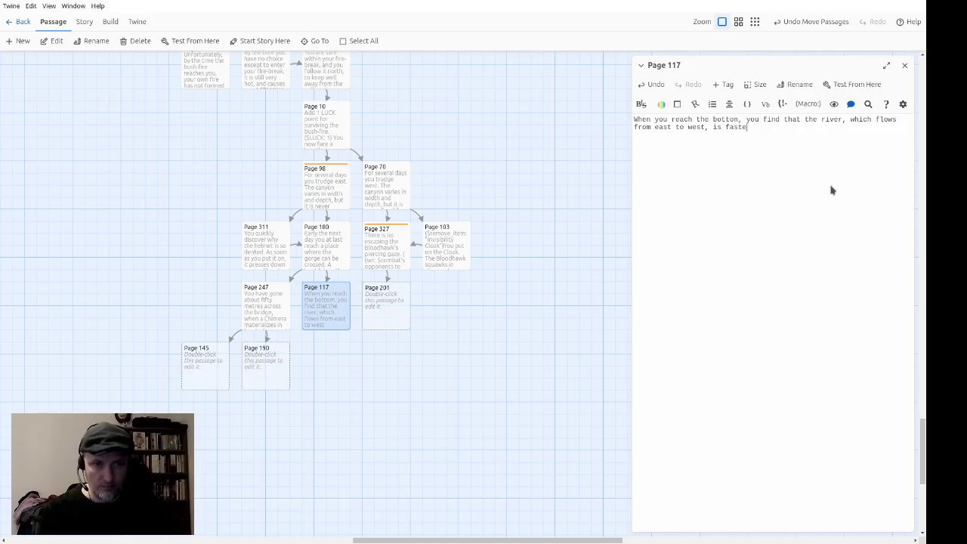
type("r and wider than i")
type("t looked from ")
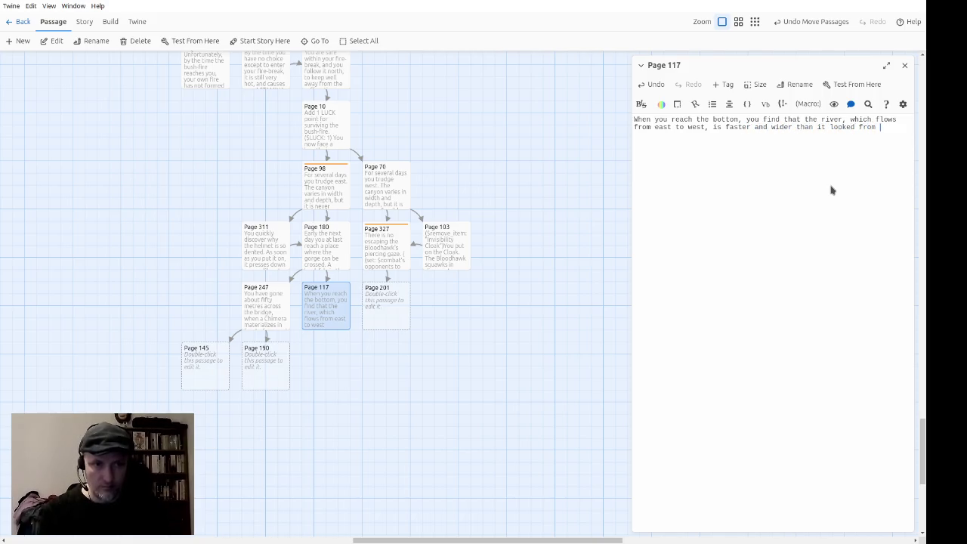
type("up on the cliff.")
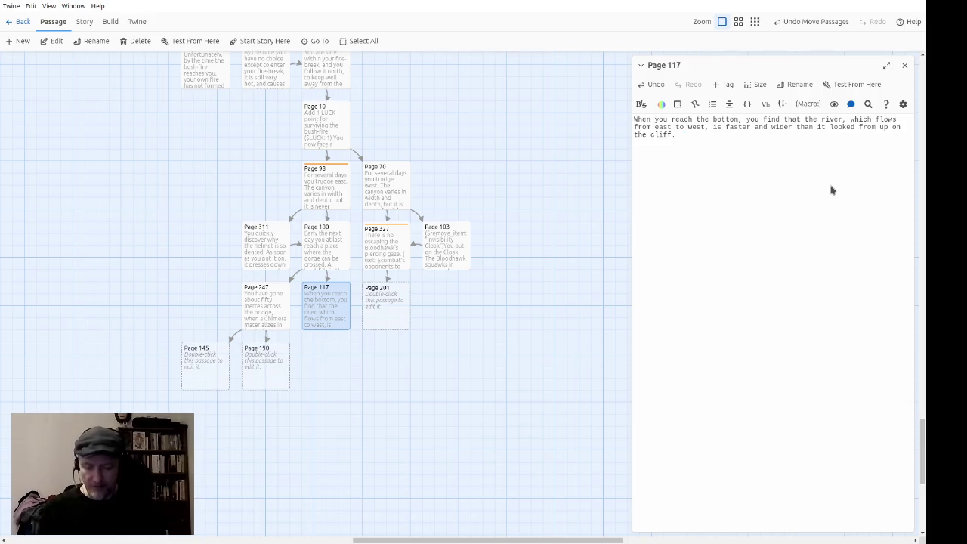
type("  The")
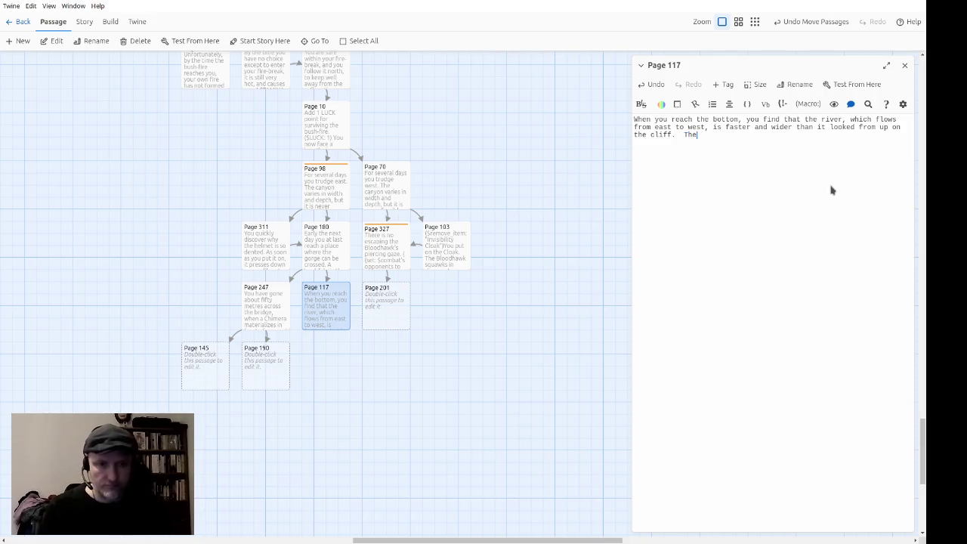
type(" movement of the water ,a")
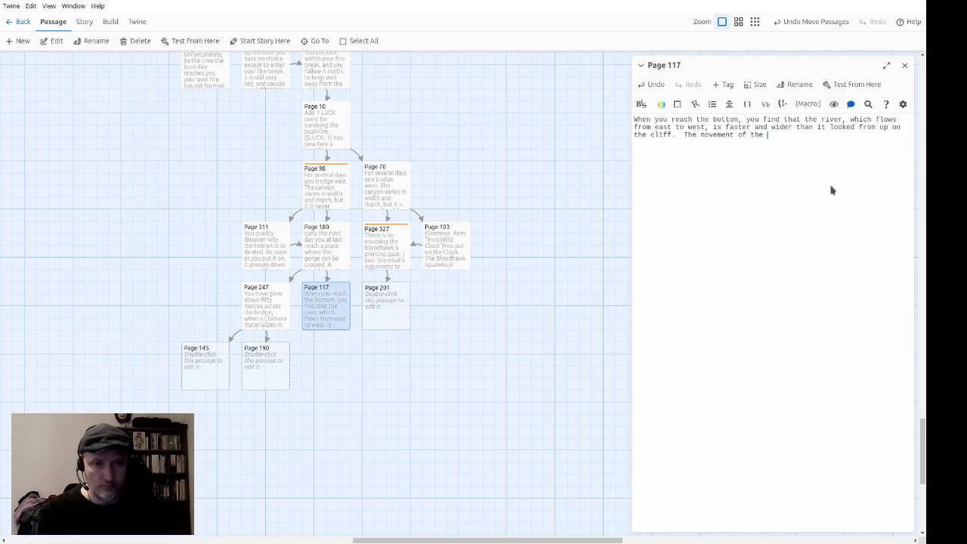
key("BackSpace")
key("BackSpace")
type("mak")
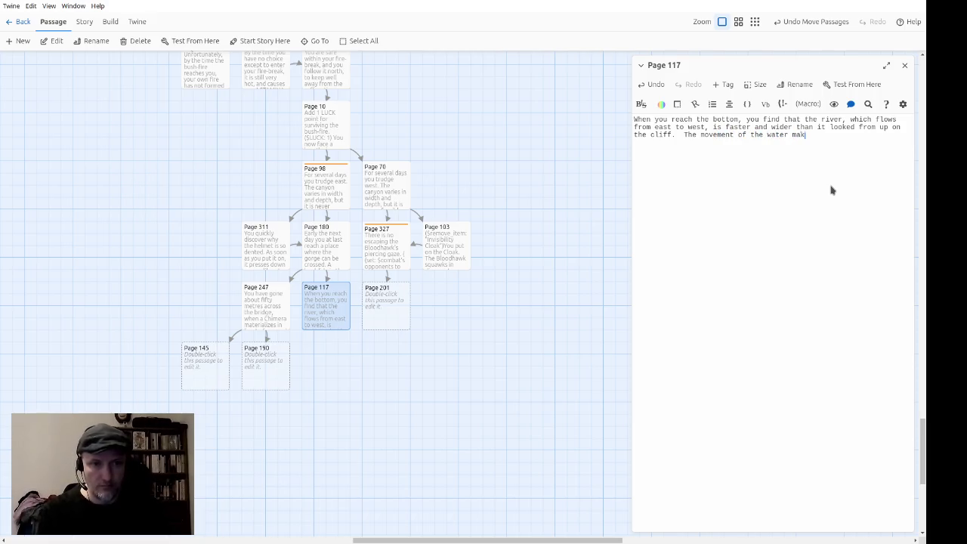
type("es it impo")
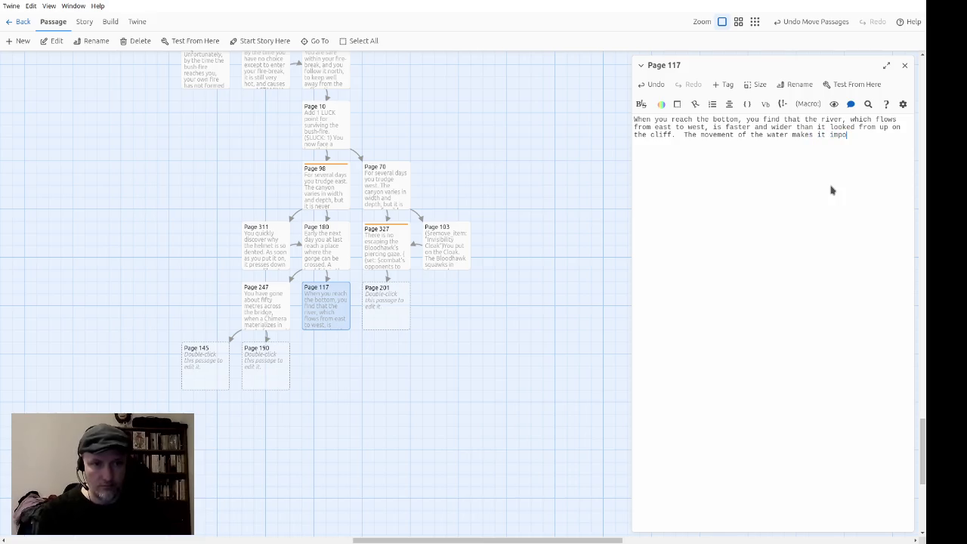
type("ssible to tell how deep it is.")
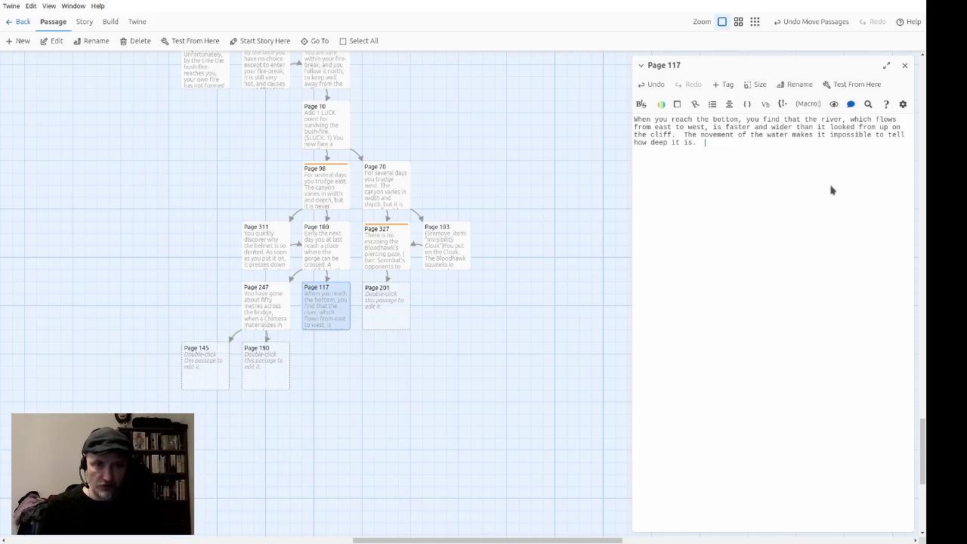
Add the small beach between sheer cliffs, with large logs, tree-trunks and smaller driftwood.
type("You are on ")
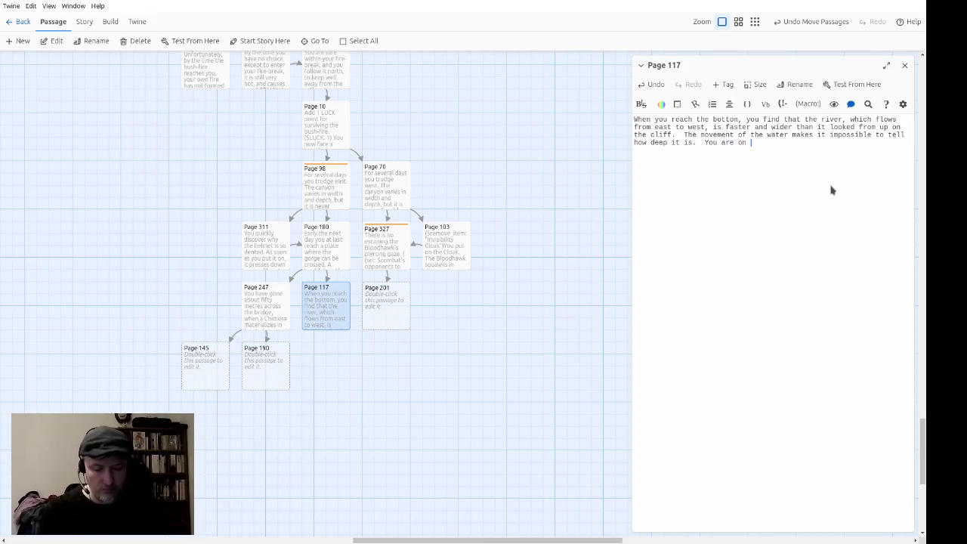
type("a kind of small")
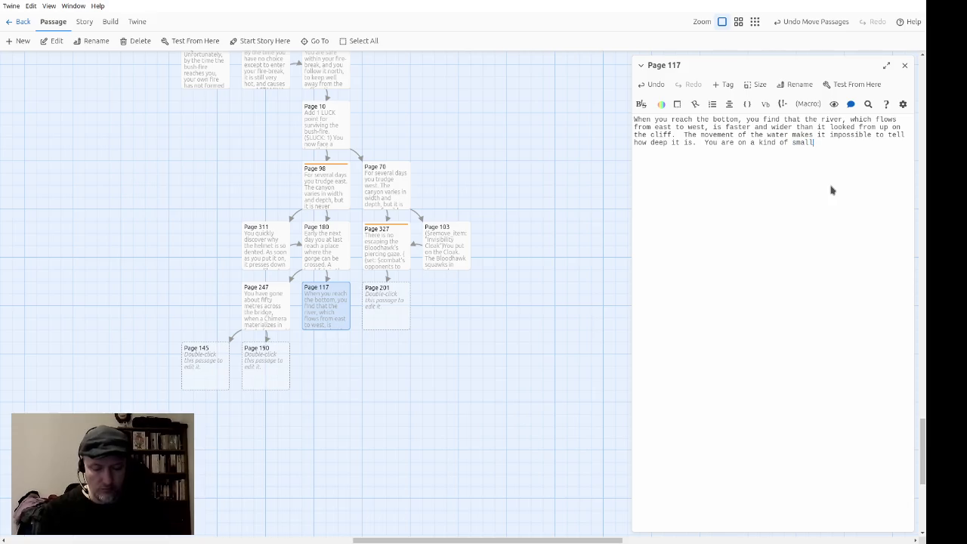
type(" beach, but")
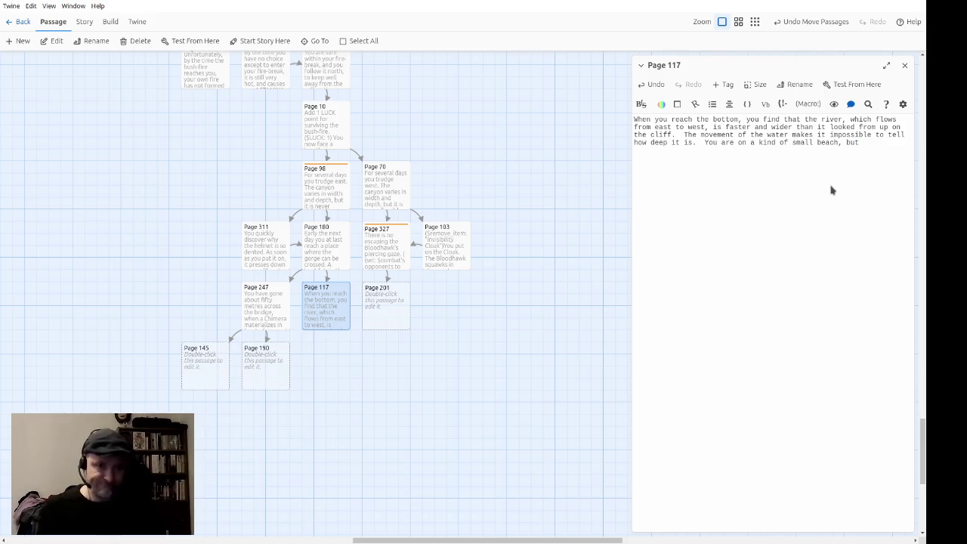
type(" the river runs")
type(" full up")
type("t")
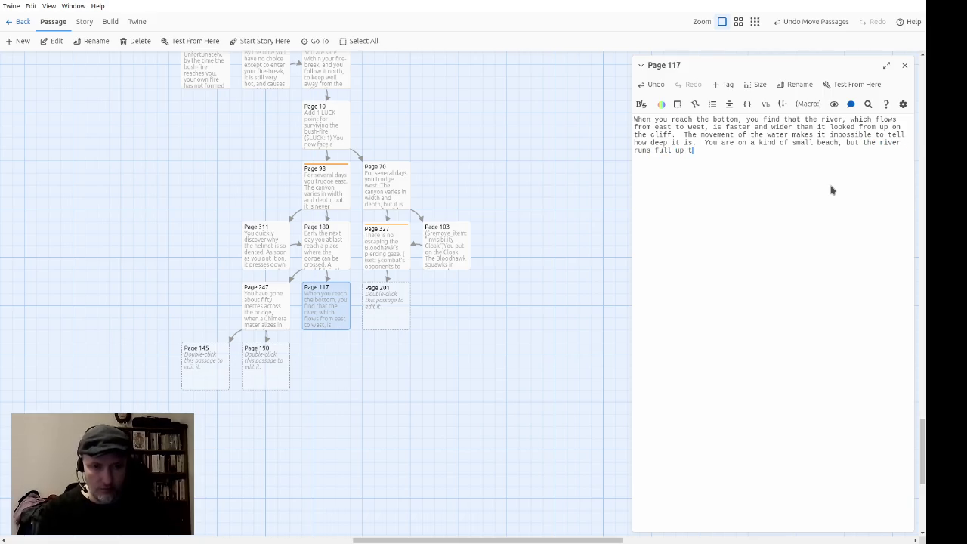
type("o the sheer c")
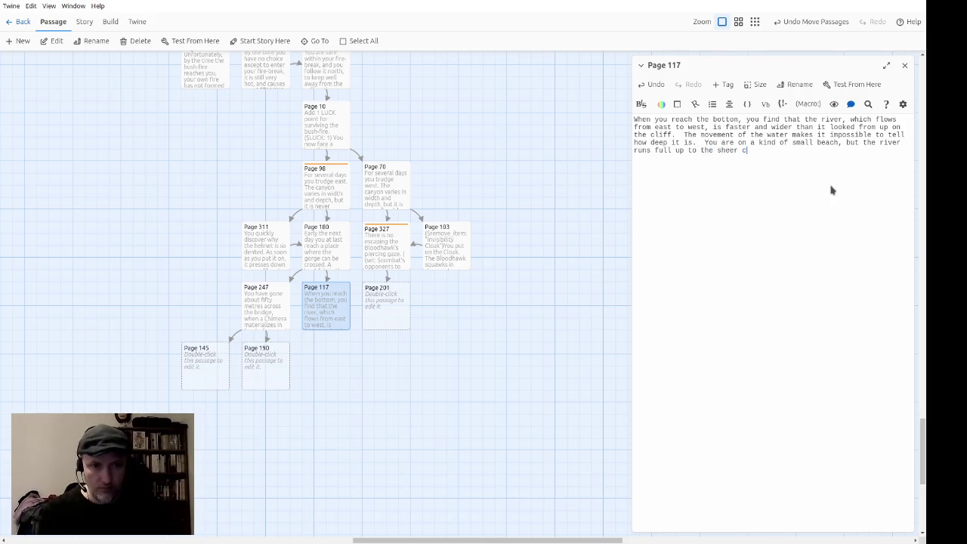
type("liffs on either side of the ")
type("bea")
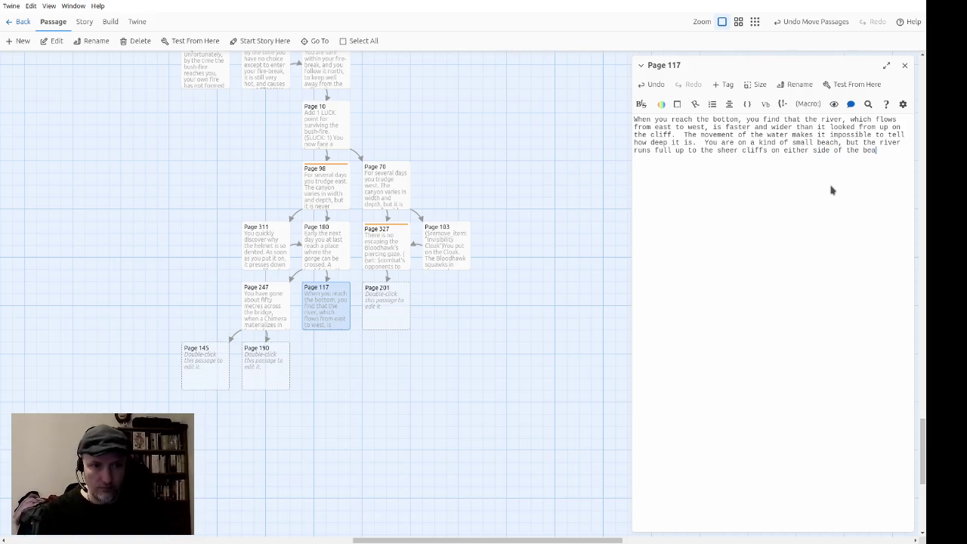
type("ch.")
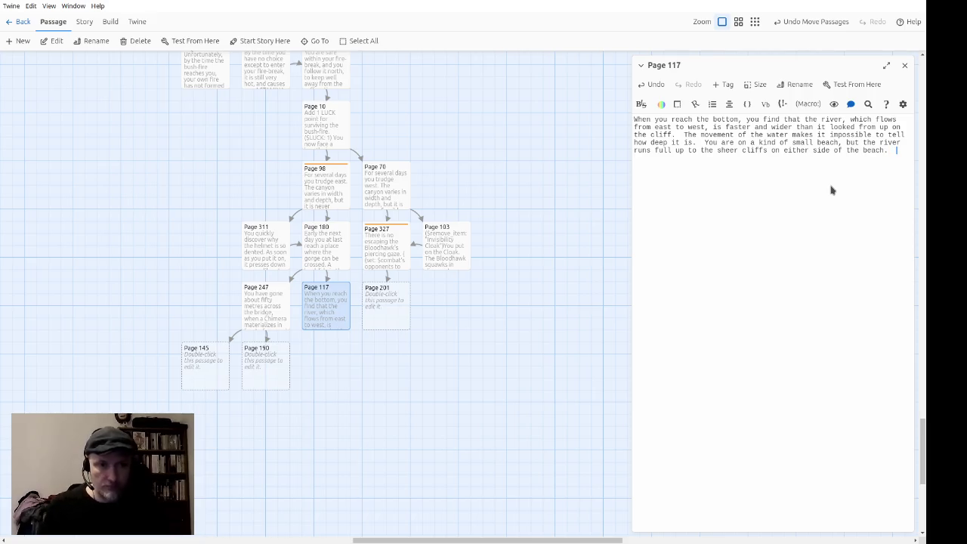
type("There are")
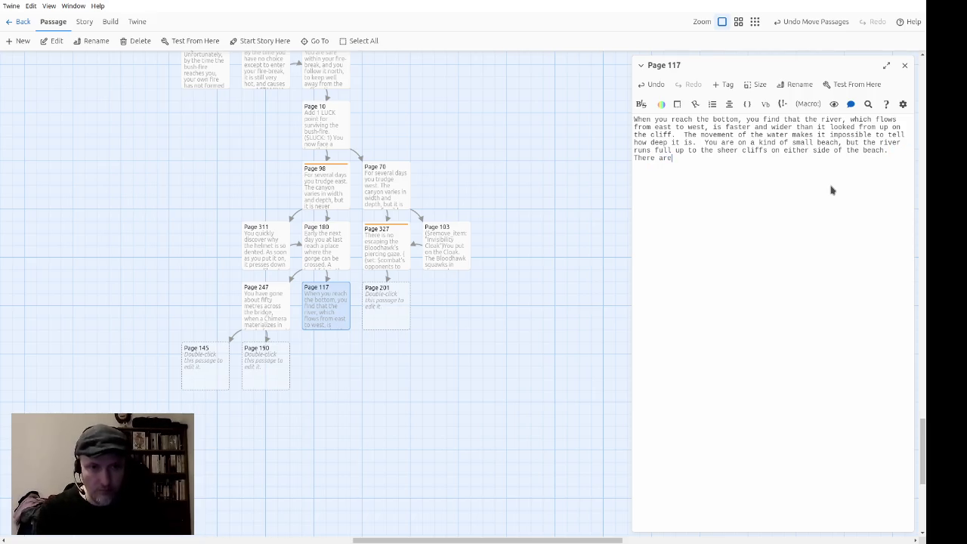
type(" some quite large")
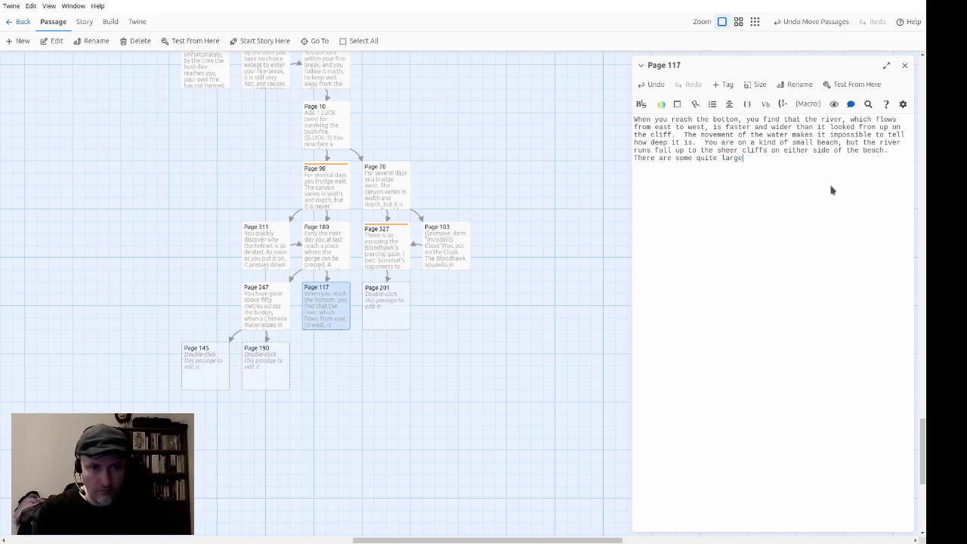
type(" logs and treet")
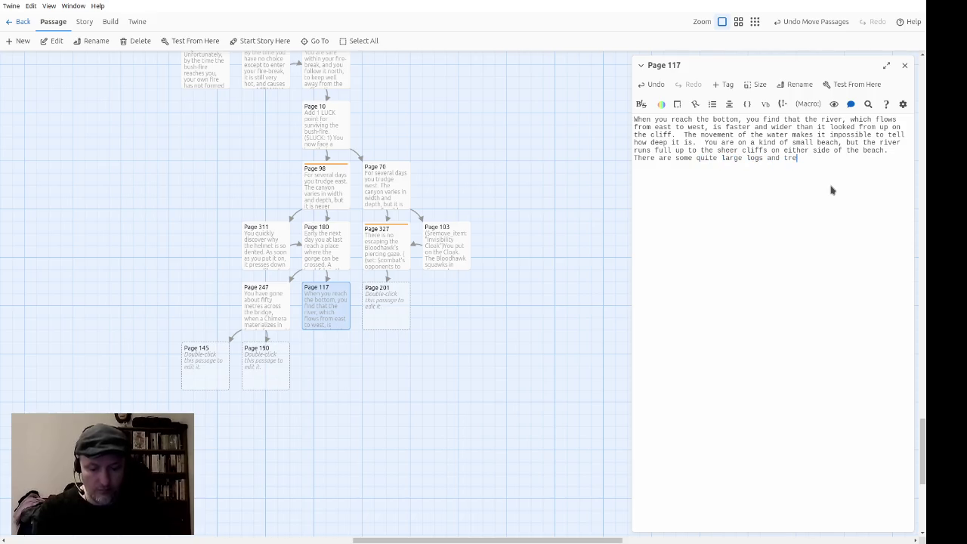
key("BackSpace")
type("-tru")
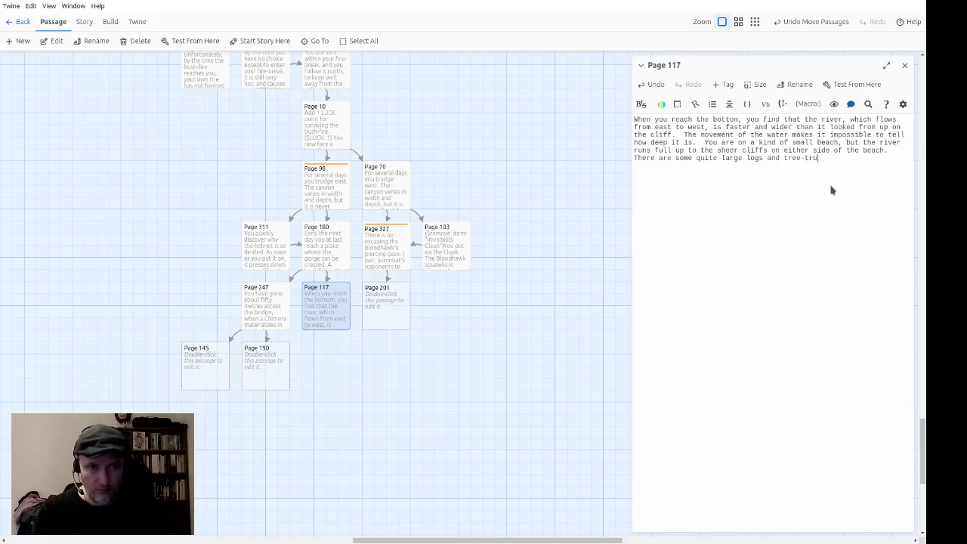
type("nks cast up ")
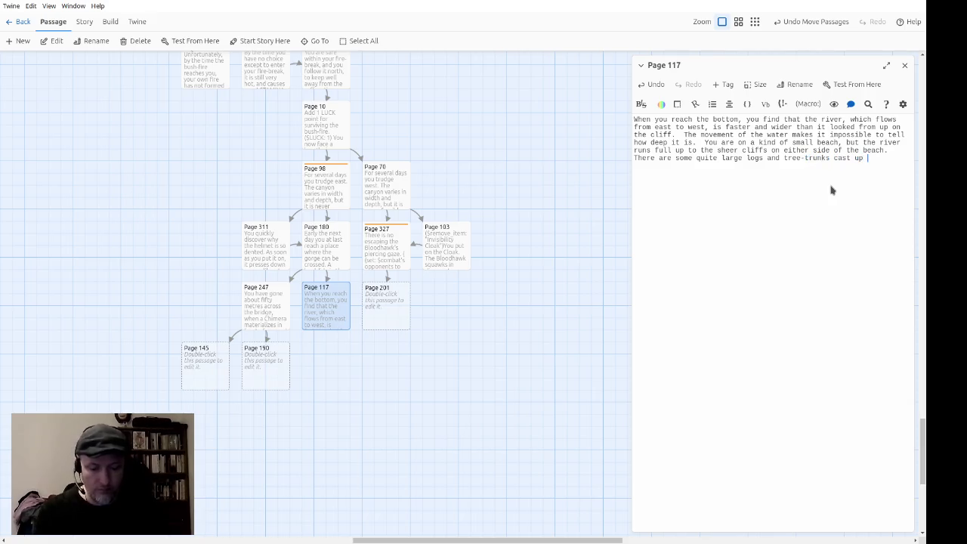
type("on the beach, alo")
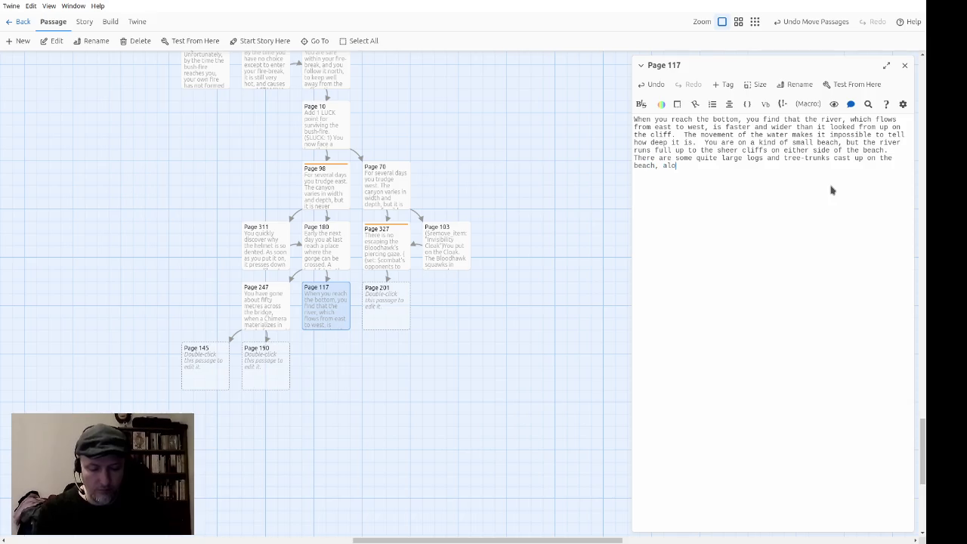
type("ngside smal")
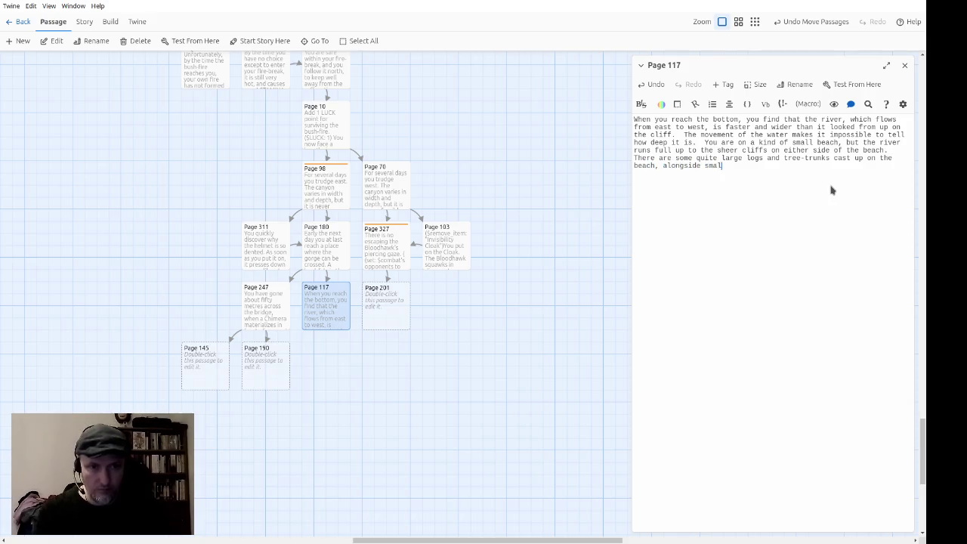
type("ler driftw")
type("ood.")
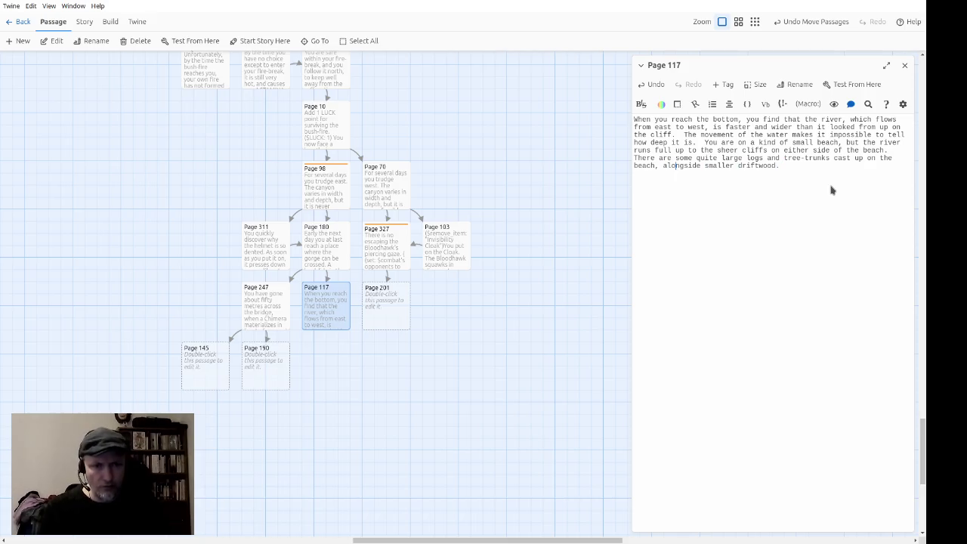
key("Delete")
key("Delete")
key("Delete")
Change 'alongside' to 'among' and add the similar far beach and the wade-or-swim question.
key("BackSpace")
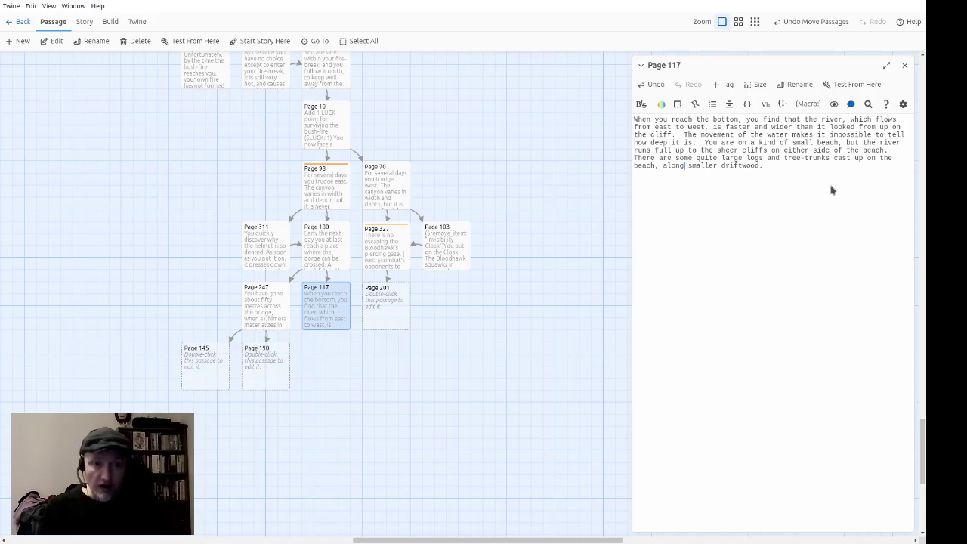
key("Delete")
type("m")
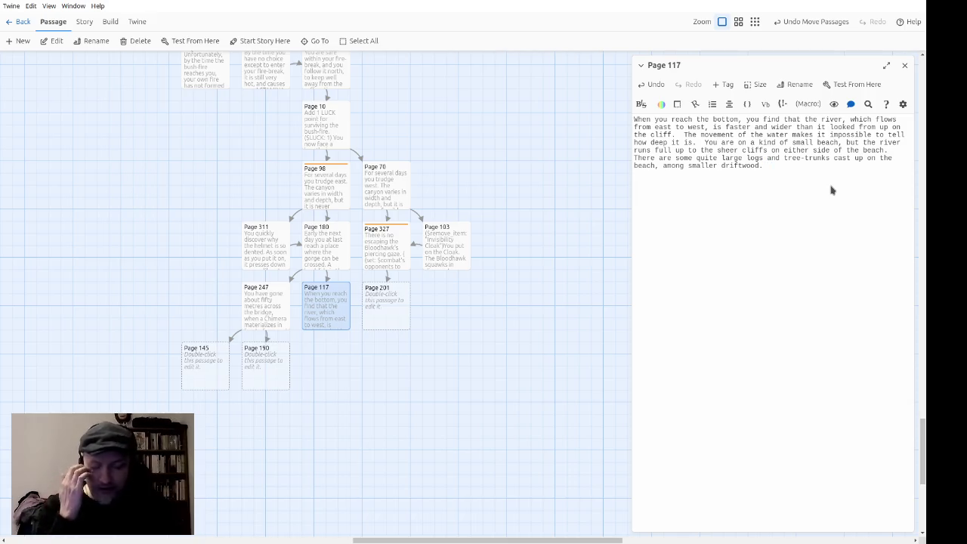
type("There is a similar beach straight across the river.  Wil")
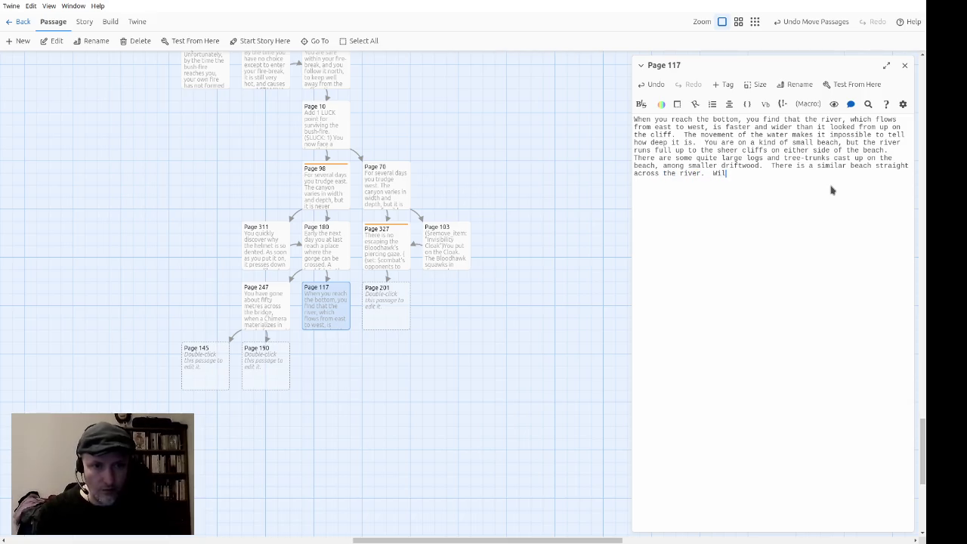
type("l you wad")
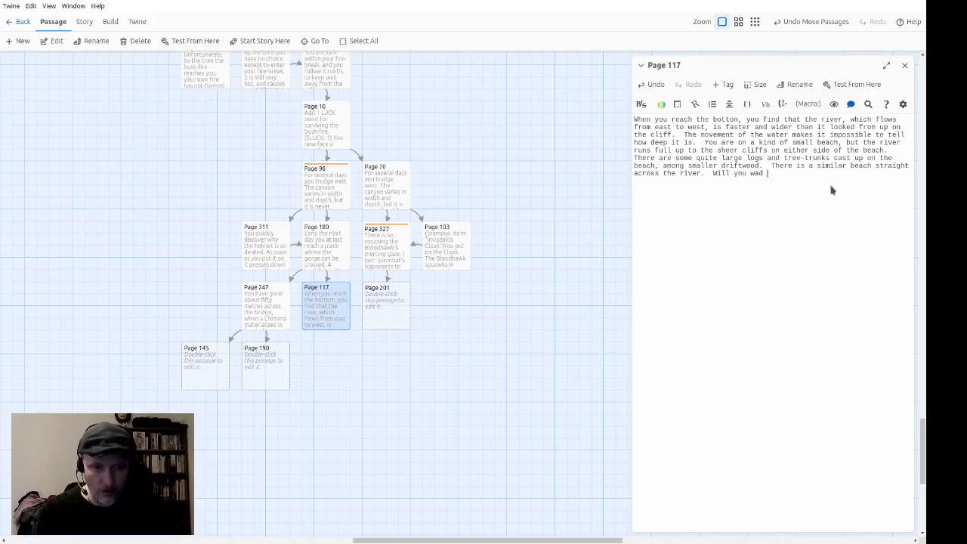
type("e or swim a")
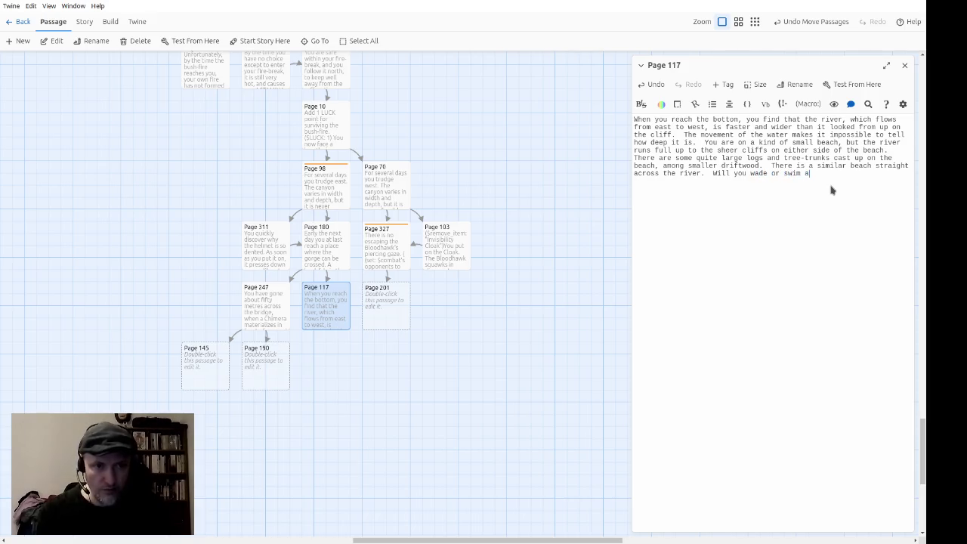
type("cross, or")
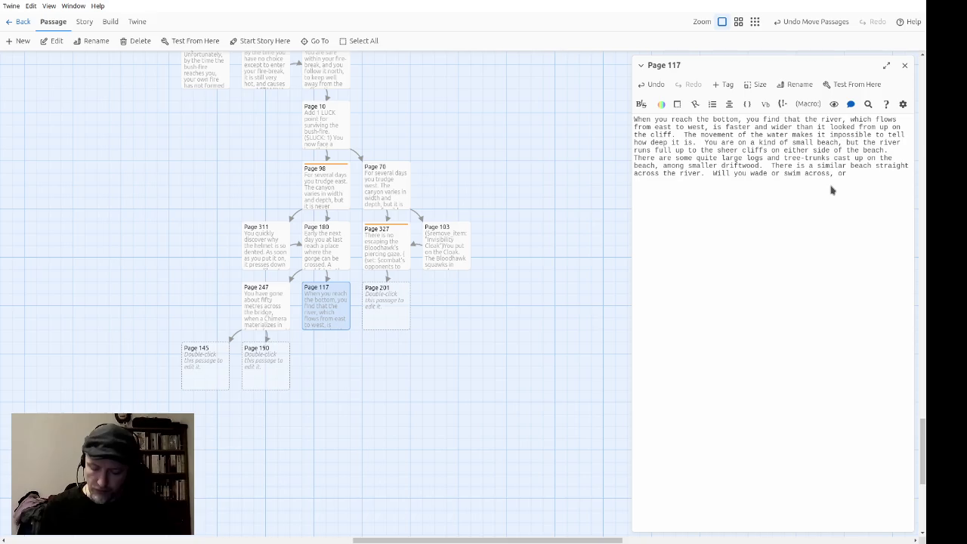
Finish with 'paddle yourself across on a log?' and link the two choices to Pages 235 and 368.
type("paddle your")
type("self acrosd")
key("BackSpace")
type("s on a log")
type("?")
type("[[")
type("]]")
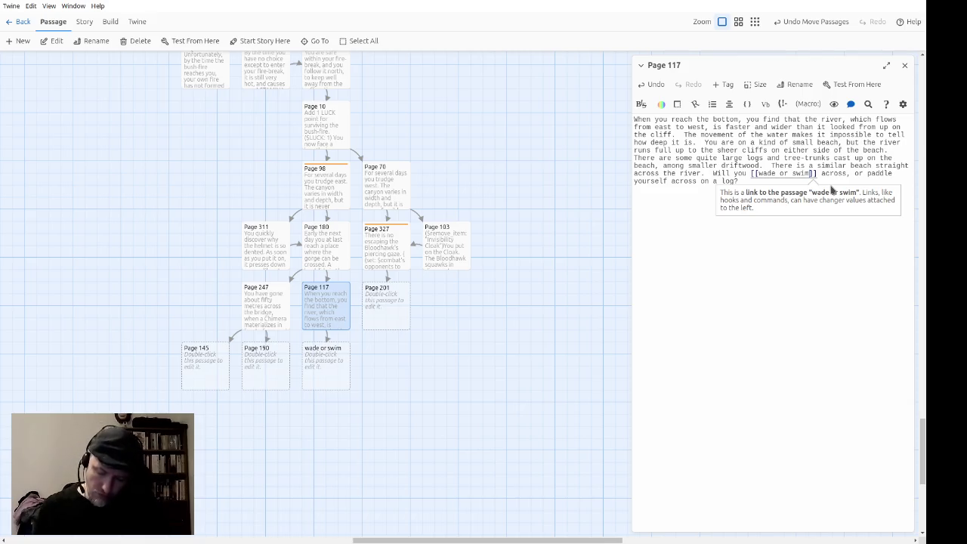
type("->Page 235")
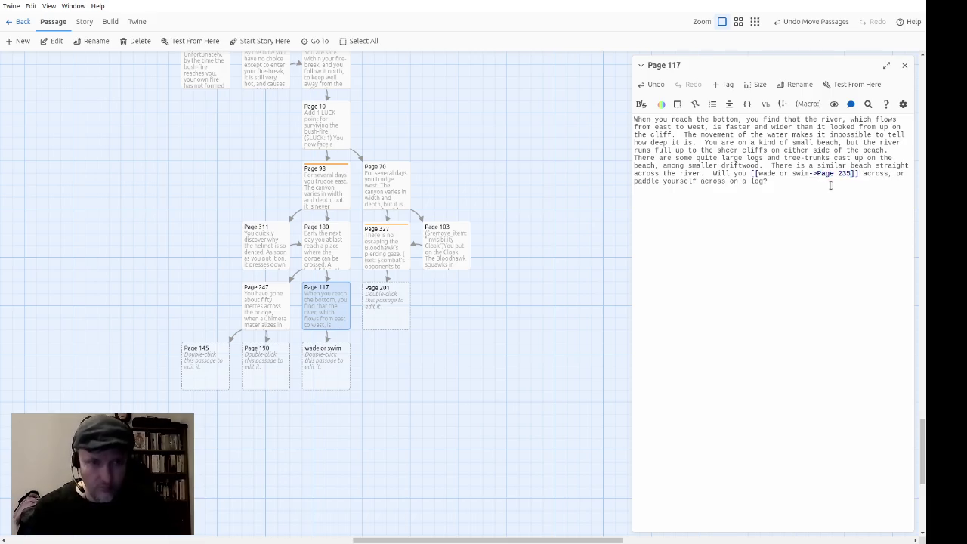
type("[[")
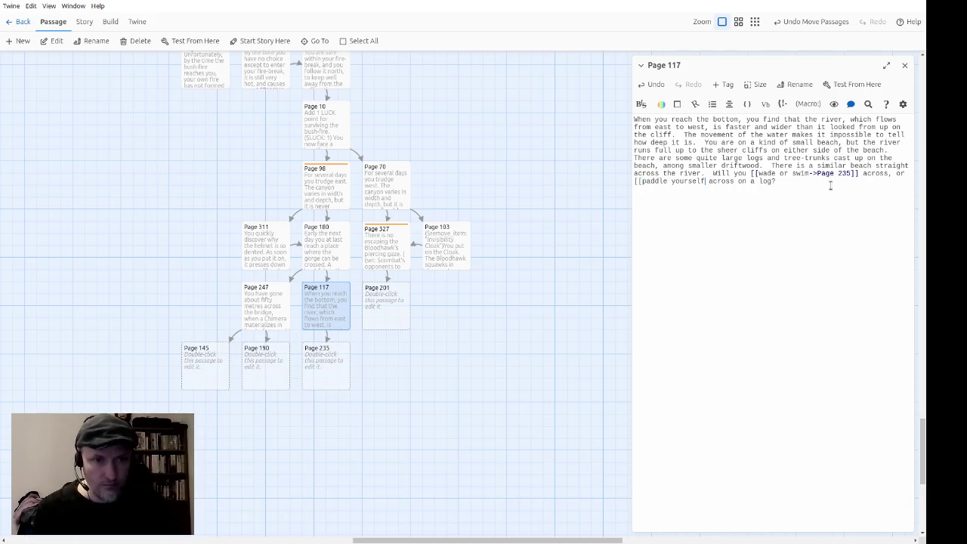
type("->Page ")
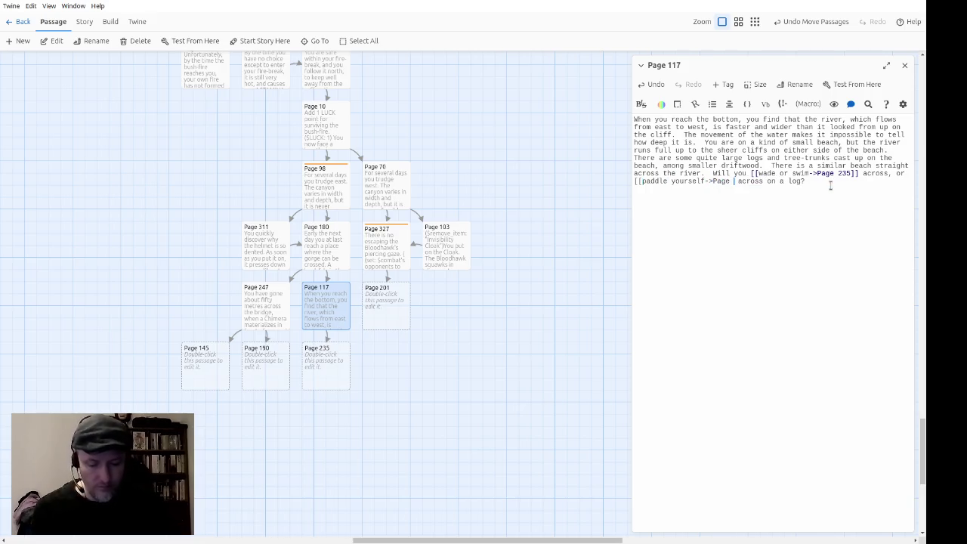
type("368]]")
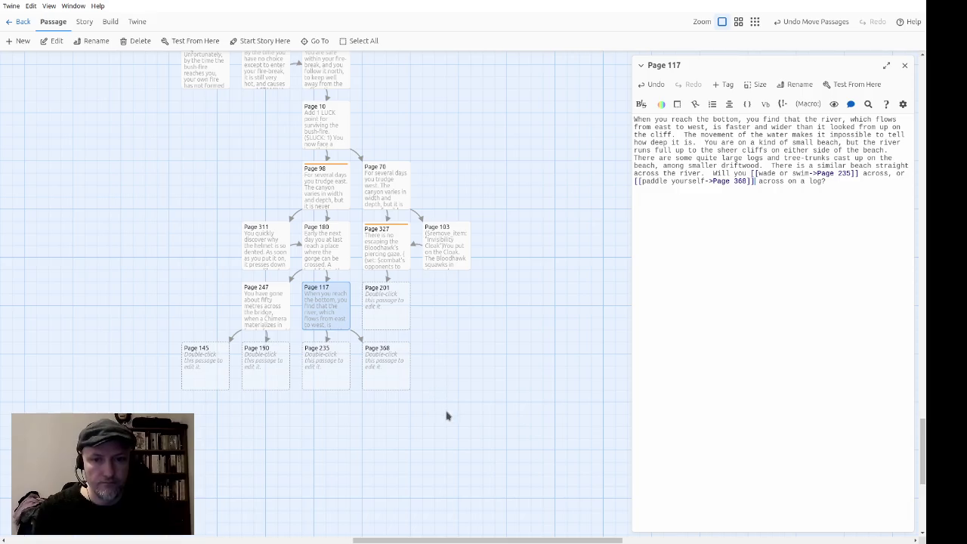
mouse_move(271, 429)
left_mouse_down()
mouse_move(175, 331)
mouse_move(175, 307)
left_mouse_up()
Shift Pages 145, 190 and 247 left on the story map.
left_click(151, 274)
left_click_drag(266, 429, 199, 361)
left_click(234, 315, "ctrl")
left_click_drag(270, 317, 221, 318)
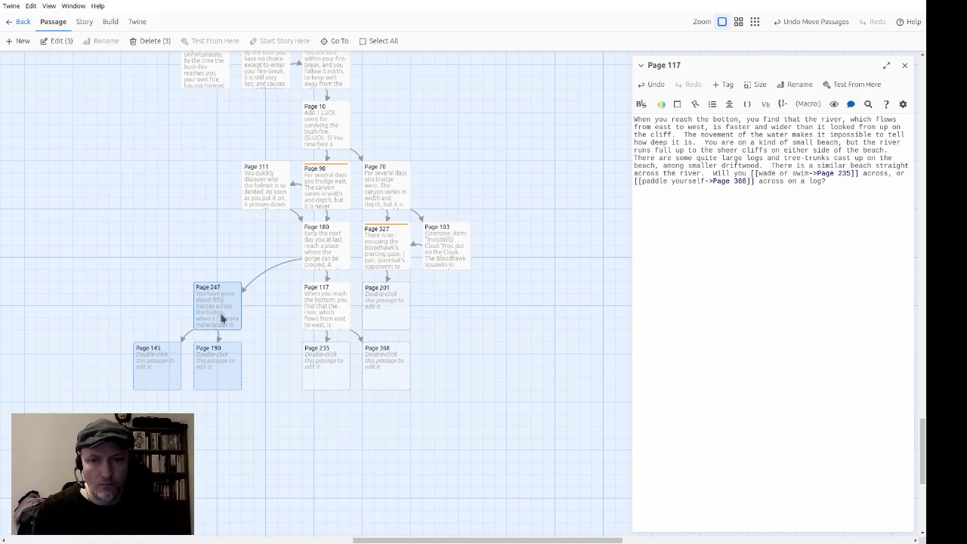
mouse_move(333, 420)
left_mouse_down()
mouse_move(293, 339)
mouse_move(304, 308)
mouse_move(252, 313)
left_mouse_up()
left_click(214, 423)
left_click_drag(228, 425, 147, 272)
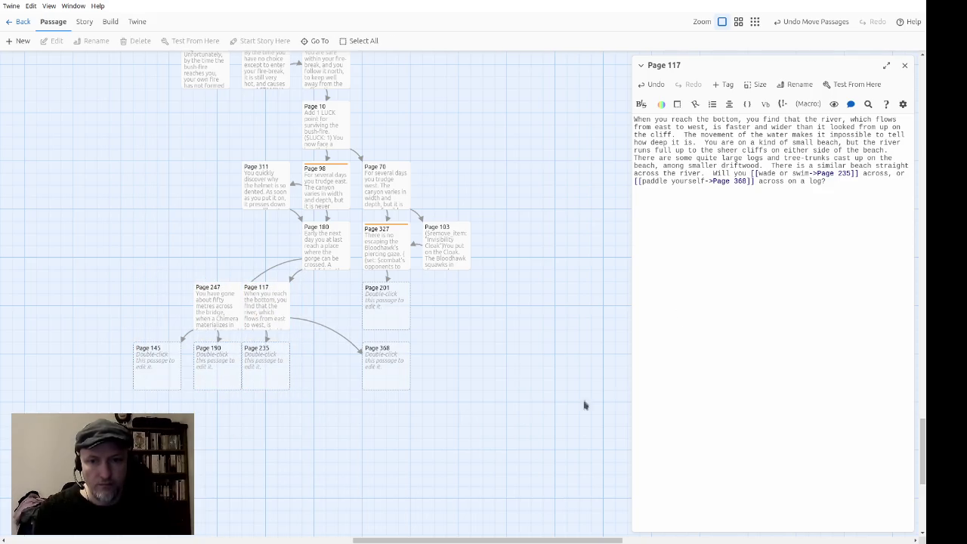
mouse_move(227, 420)
left_mouse_down()
mouse_move(178, 302)
mouse_move(191, 280)
mouse_move(205, 307)
left_mouse_up()
left_click(344, 418)
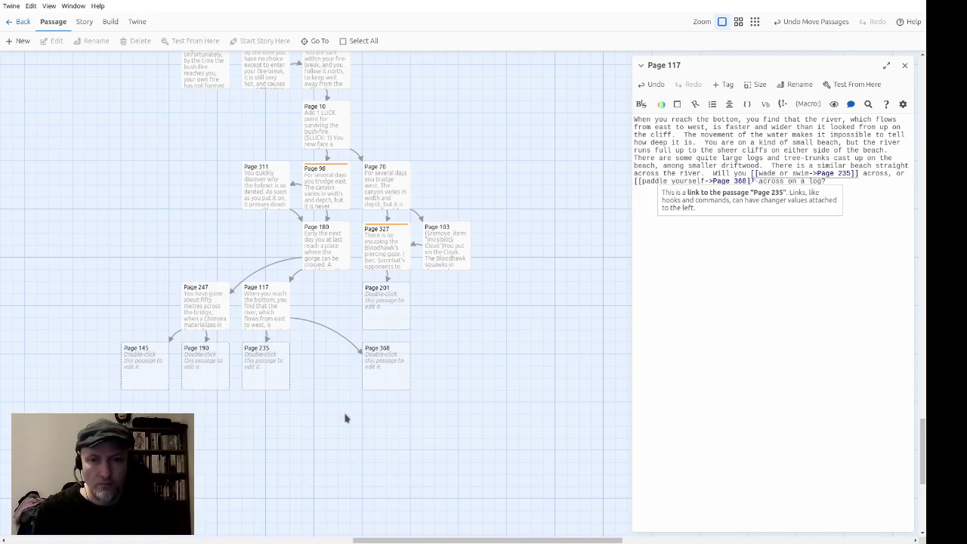
Place Page 368 beside Page 235 and Page 117 above it, then open Page 201.
left_click_drag(403, 380, 339, 379)
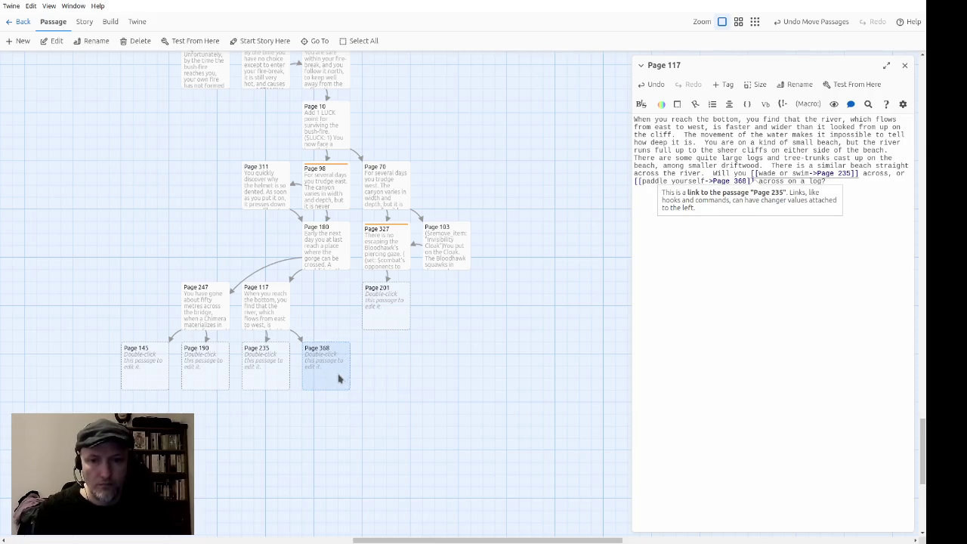
left_click(399, 432)
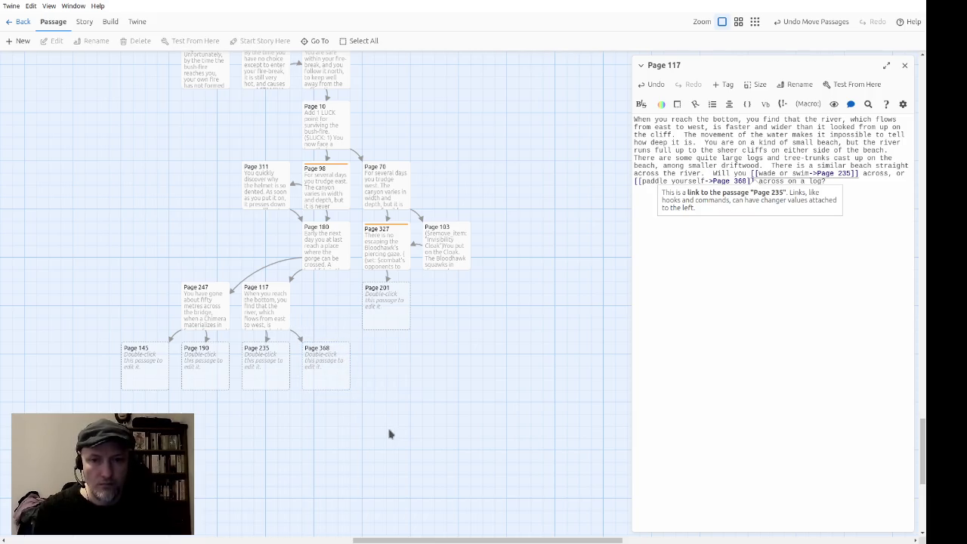
left_click_drag(261, 319, 321, 319)
left_click(440, 377)
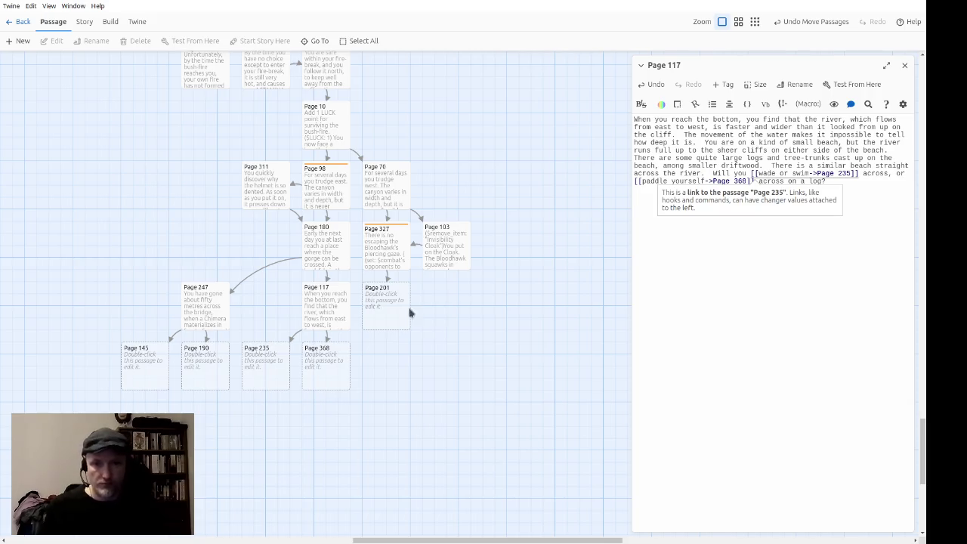
double_click(395, 326)
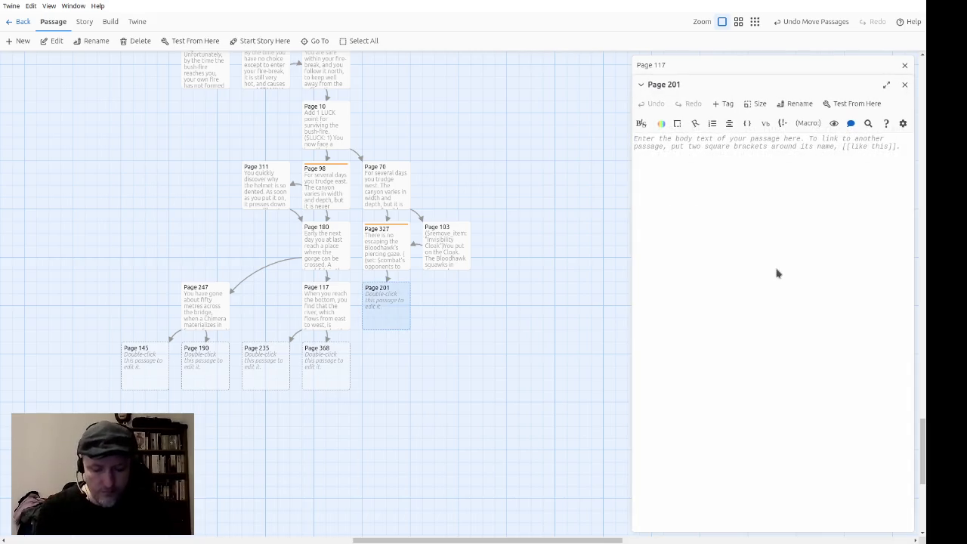
Write that the cliffs get lower and the river is flowing extremely fast.
left_click(904, 65)
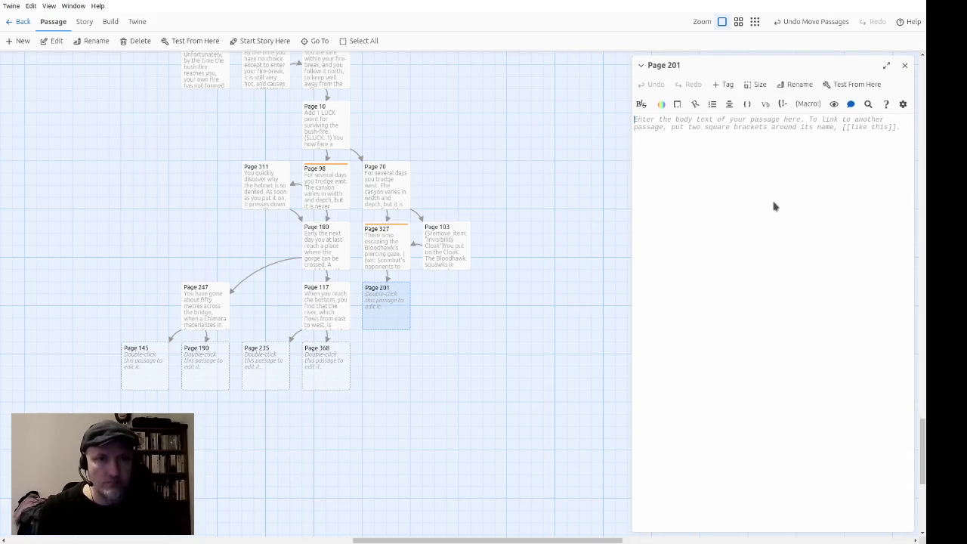
type("Early the ne")
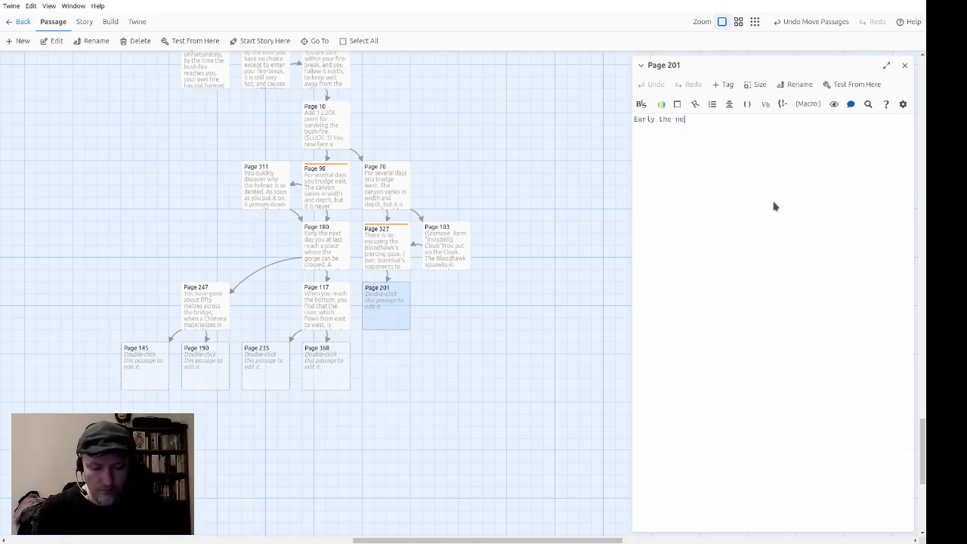
type("xt day, you not")
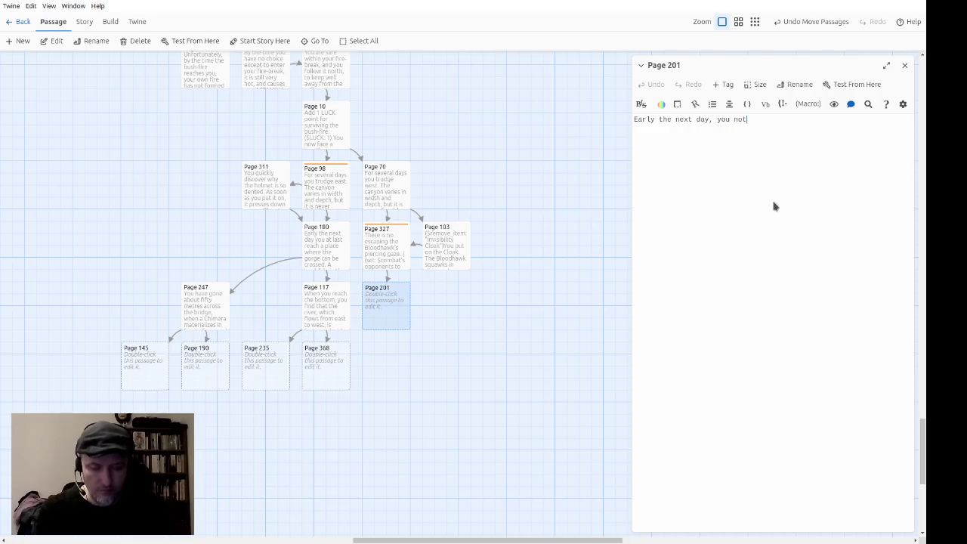
type("ice that the cliff")
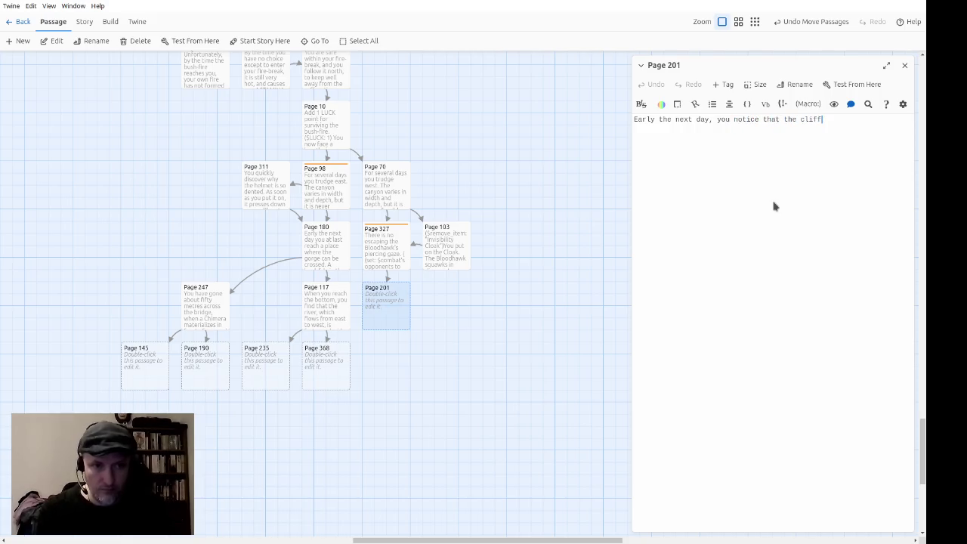
type("s are getting lower.")
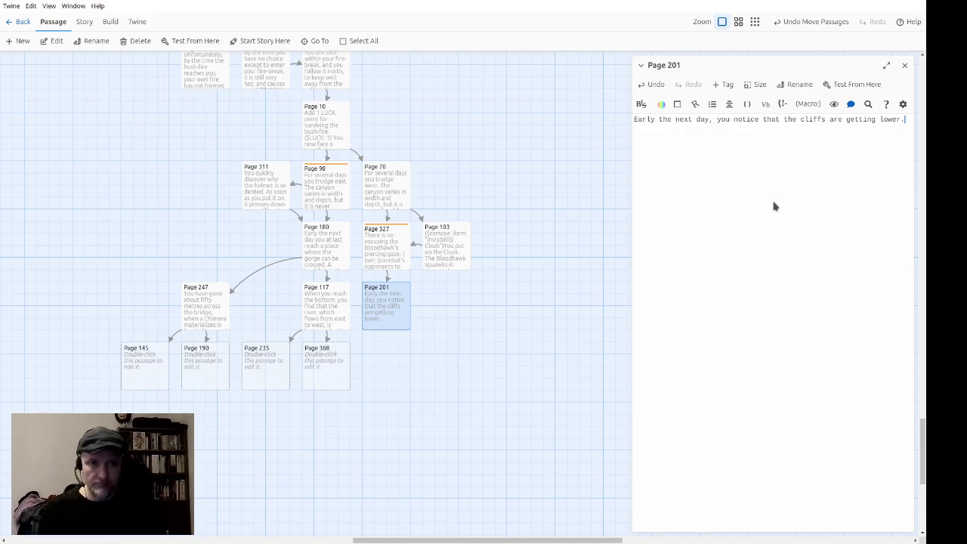
type(" You ")
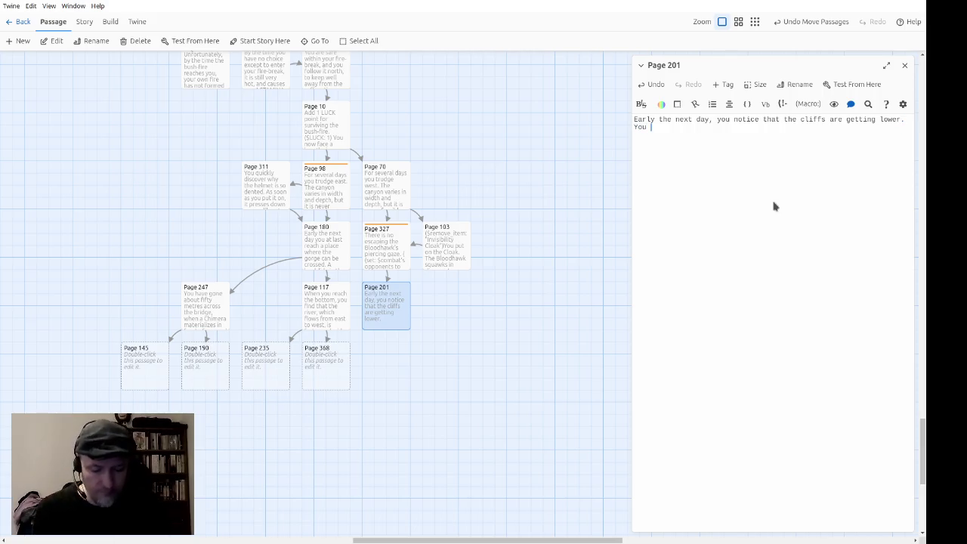
type("contemplate jumping into th")
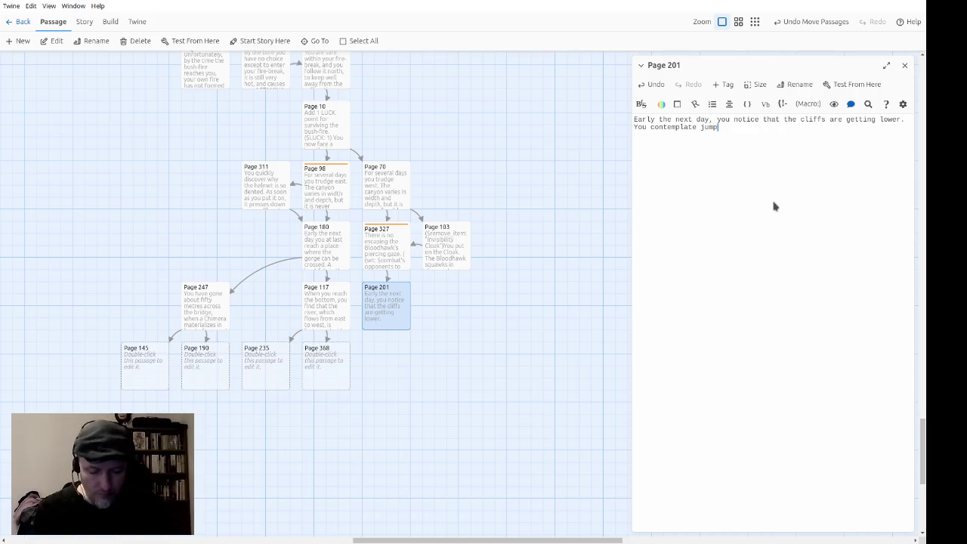
type("e river ")
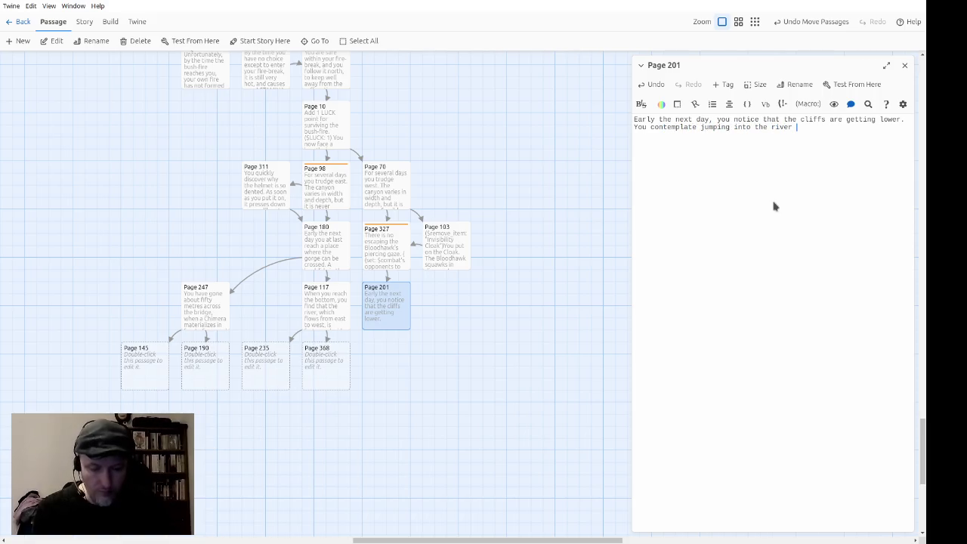
type("from this height")
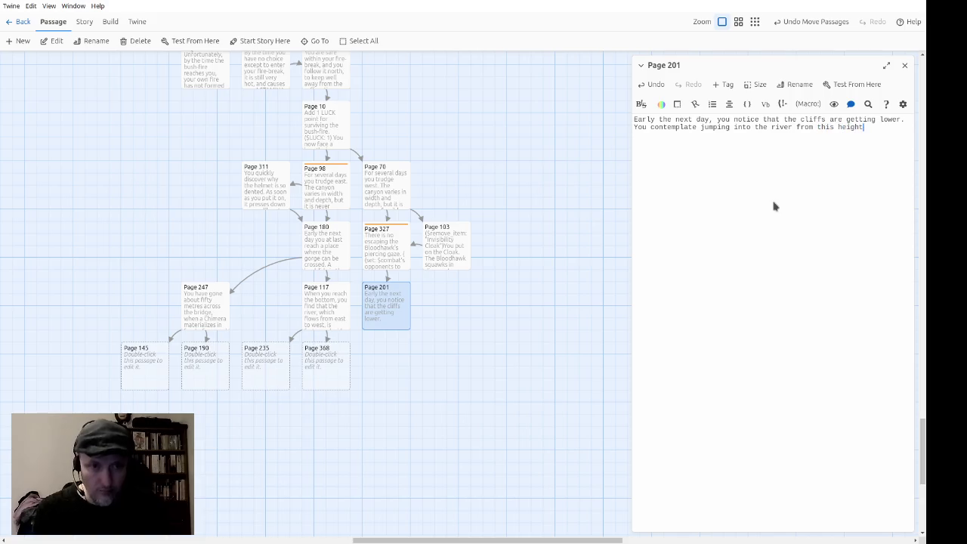
type(", but then")
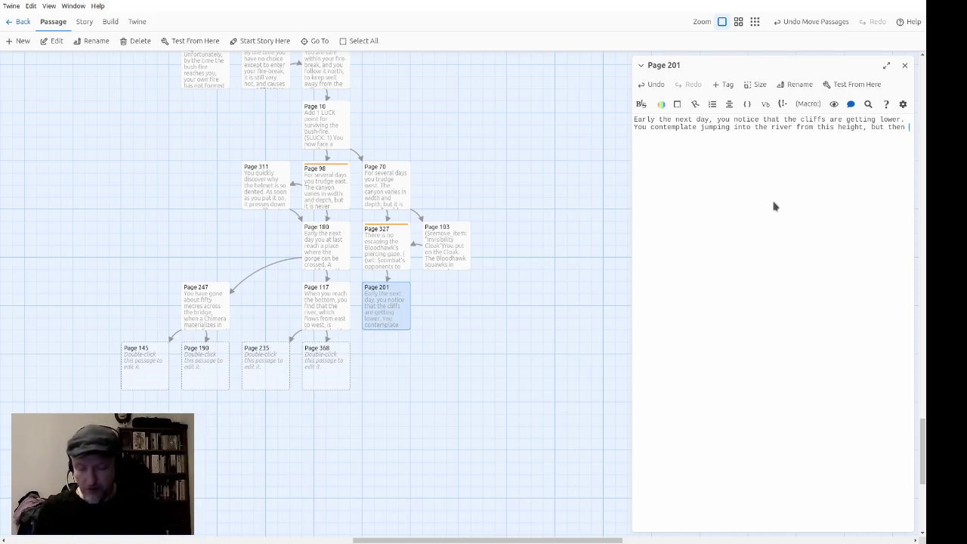
type("you n")
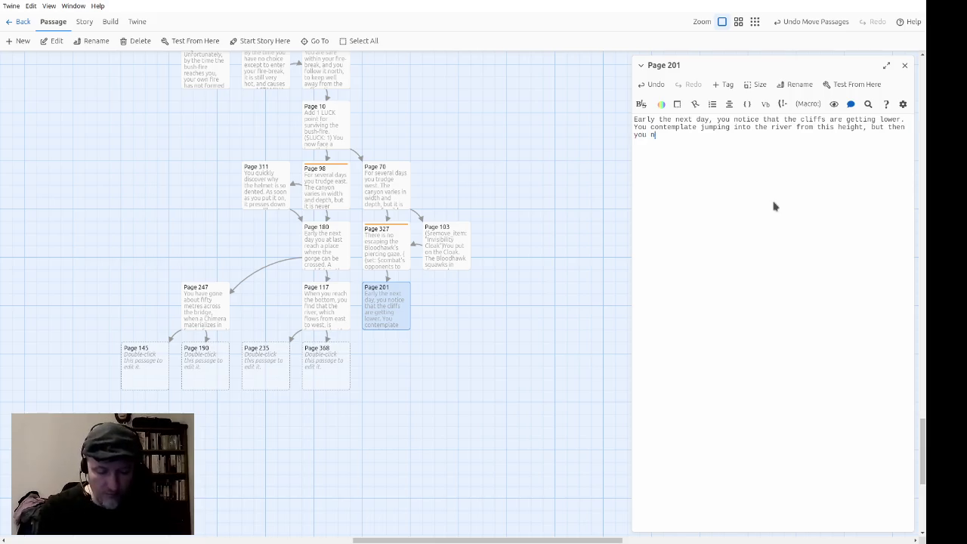
type("otice that the ri")
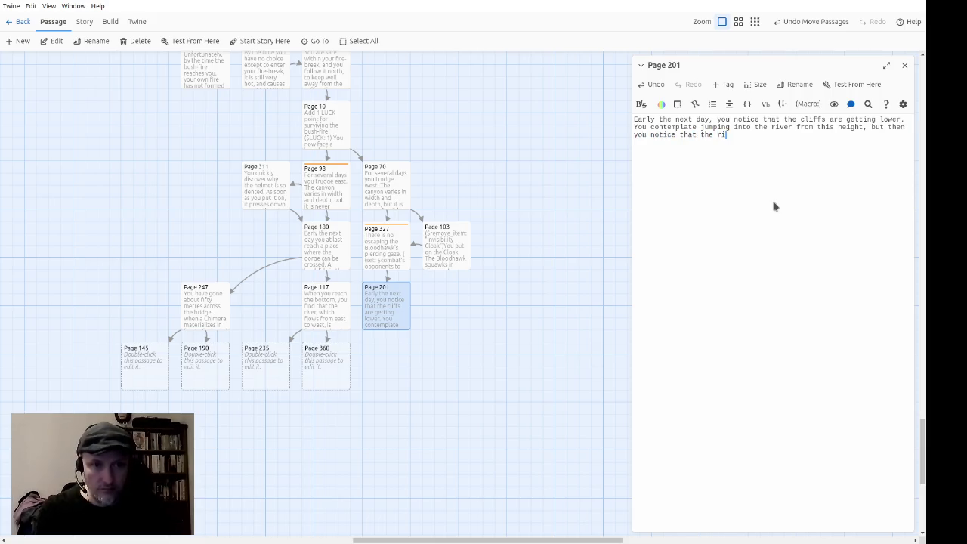
type("ver is flo")
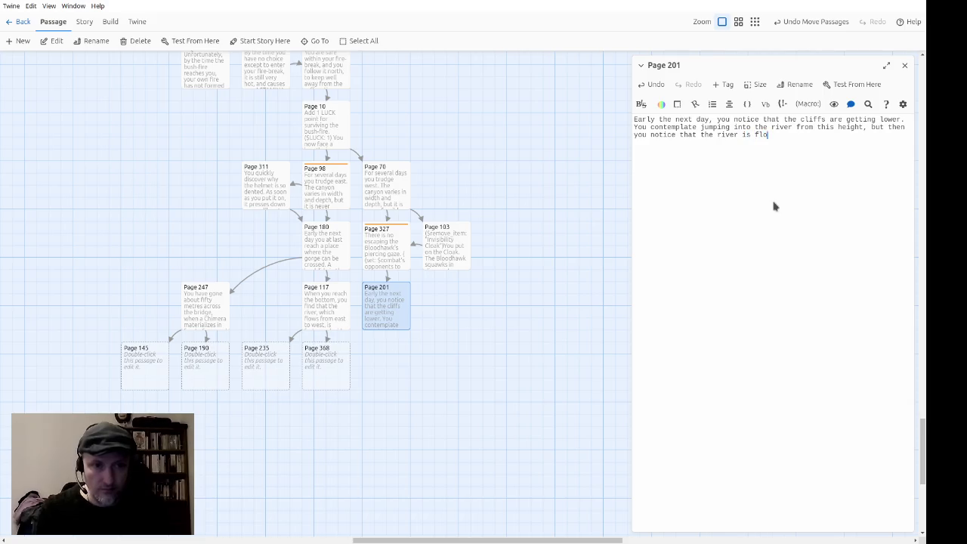
type("wing extremely ")
type("fast")
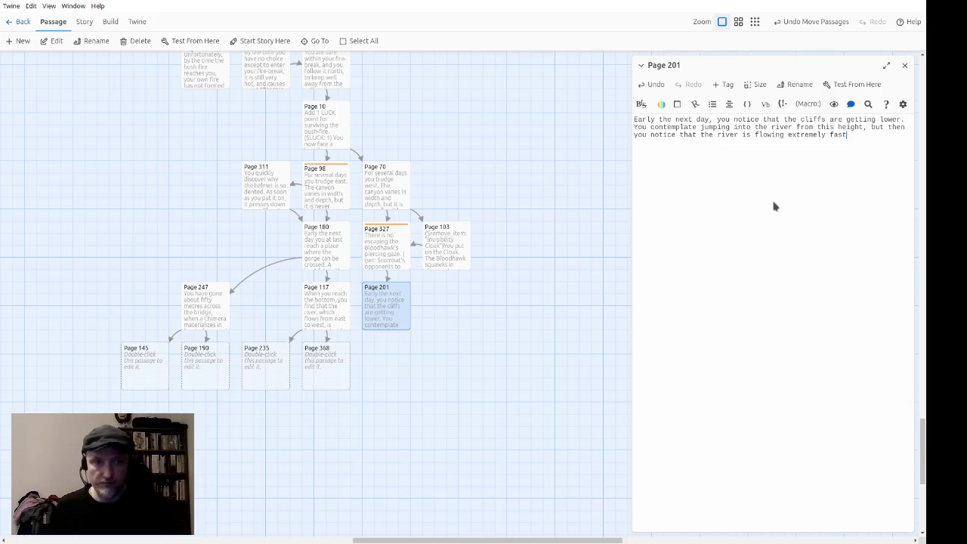
Add the waterfall's boom, the lip of the falls, ordinary banks and rainbow-coloured spray.
type("so it")
key("BackSpace")
key("BackSpace")
key("BackSpace")
type("nd soon you hear the boom of a large waterfall ahead.")
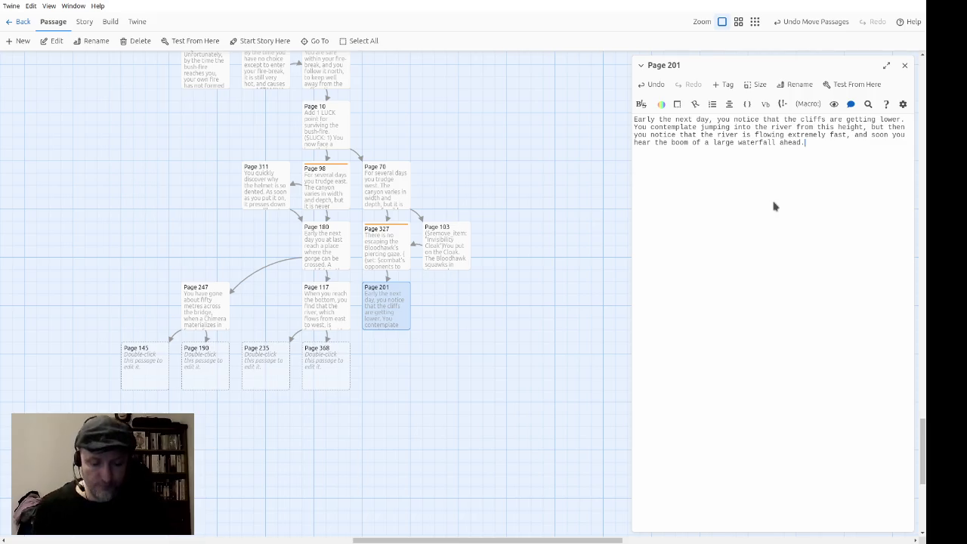
type("Befo")
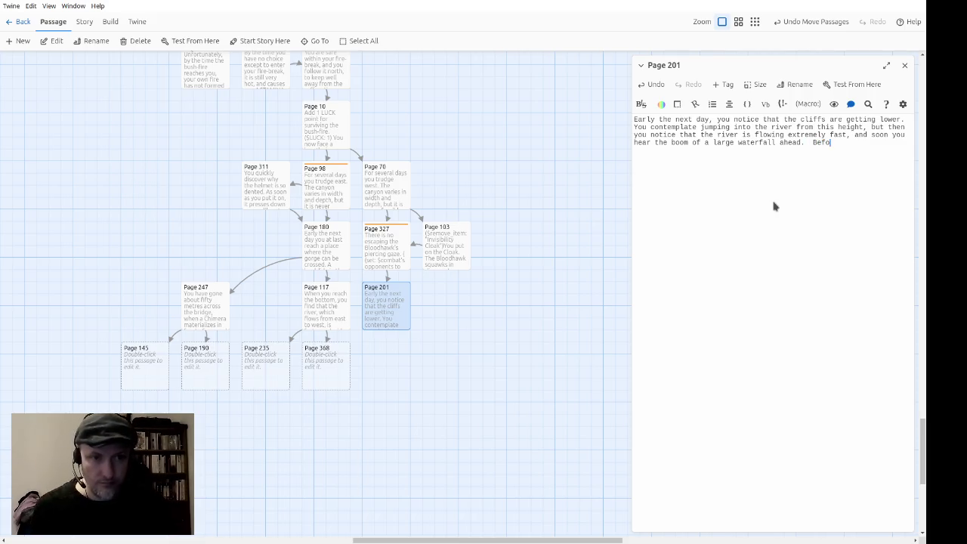
type("re long you ")
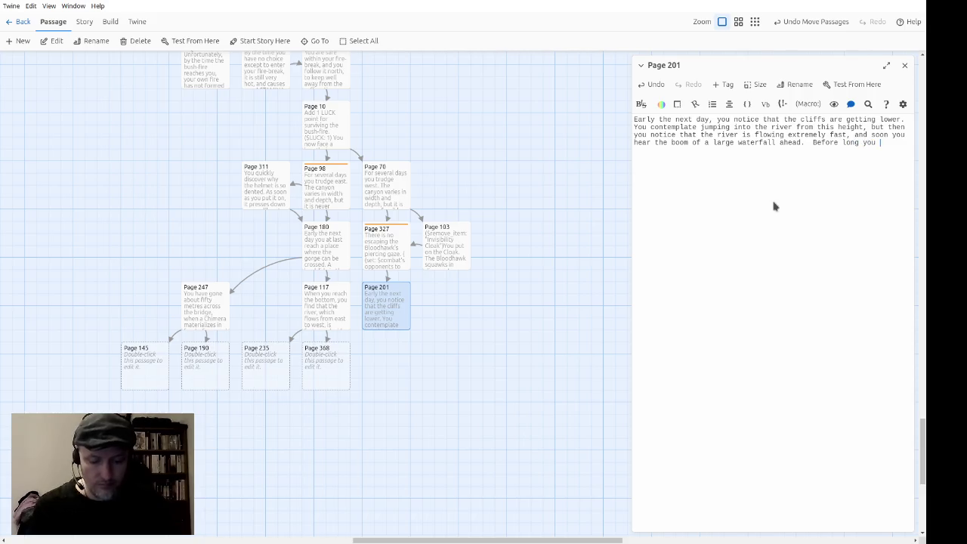
type("come to the lip")
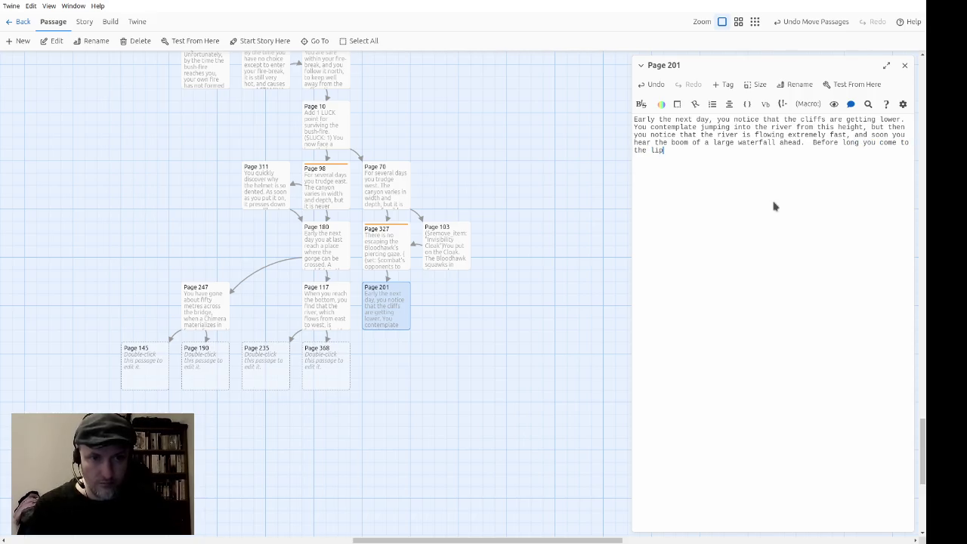
type(" of the falls.")
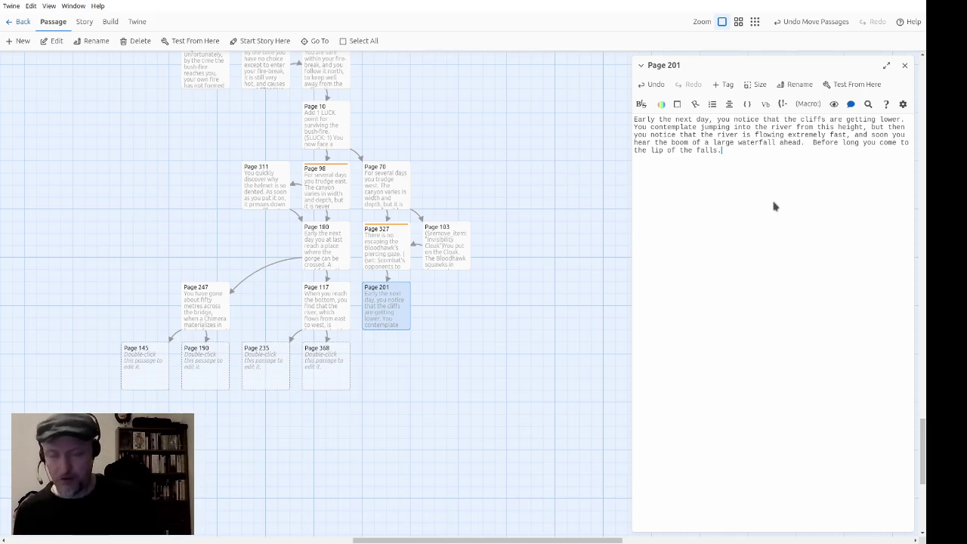
type("The river is ")
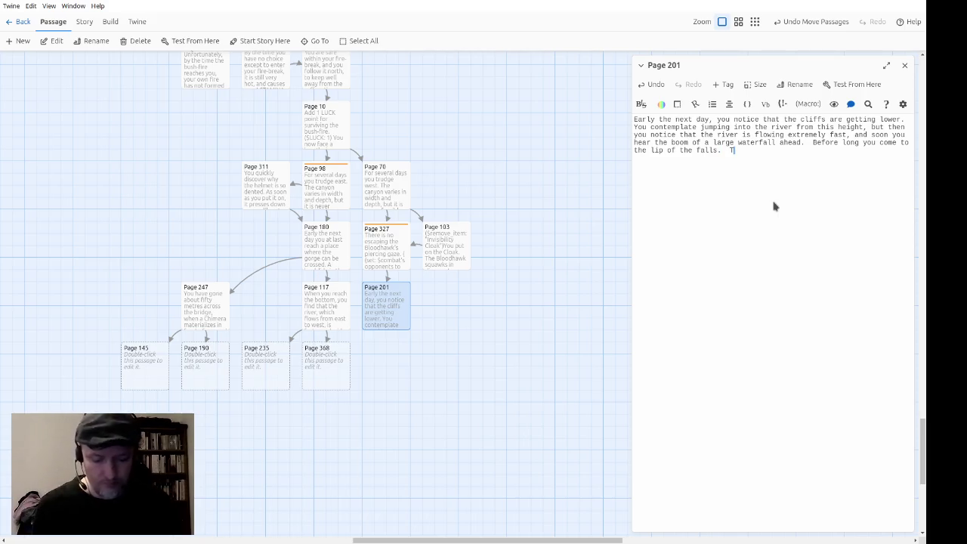
type("flo")
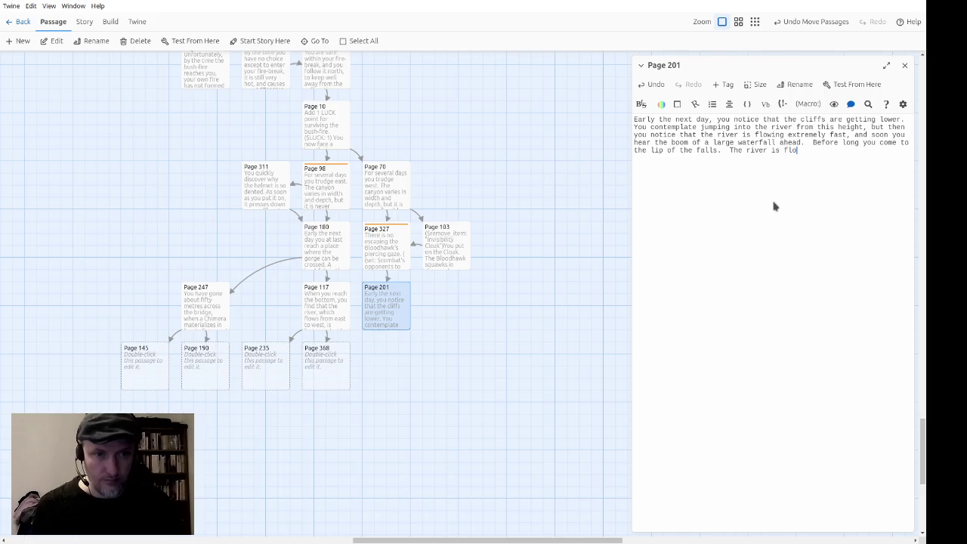
type("wing between ")
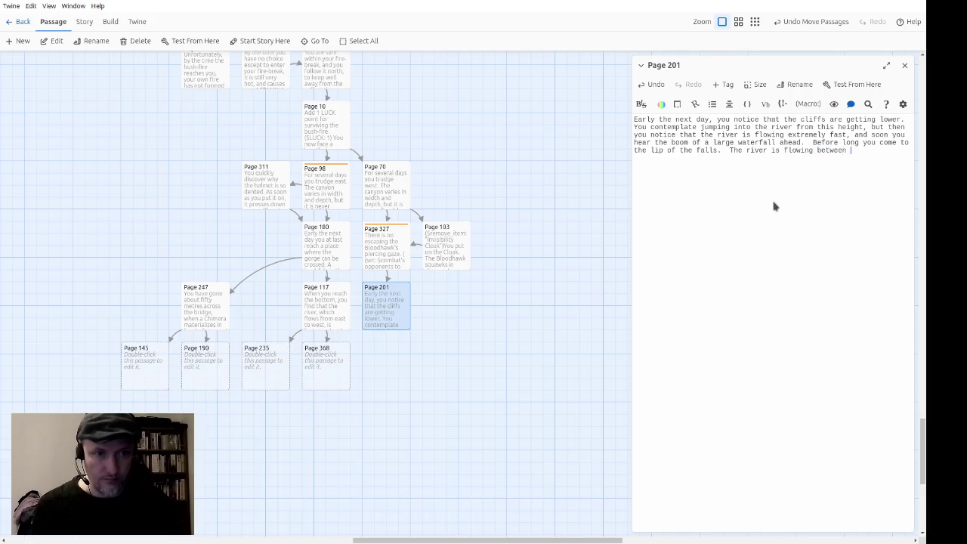
type("ordinary banks now")
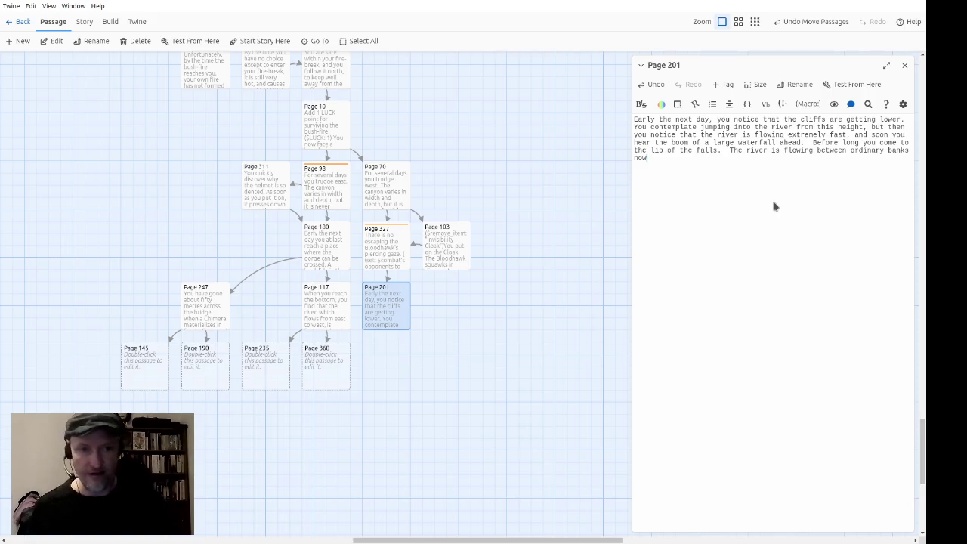
type(", and the fine ")
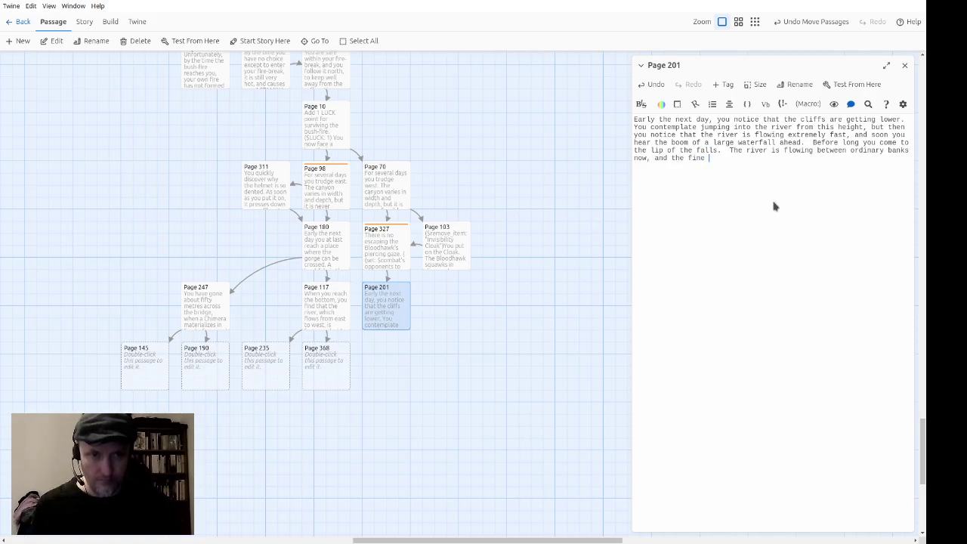
type("spray from the fa")
type("lls seems to")
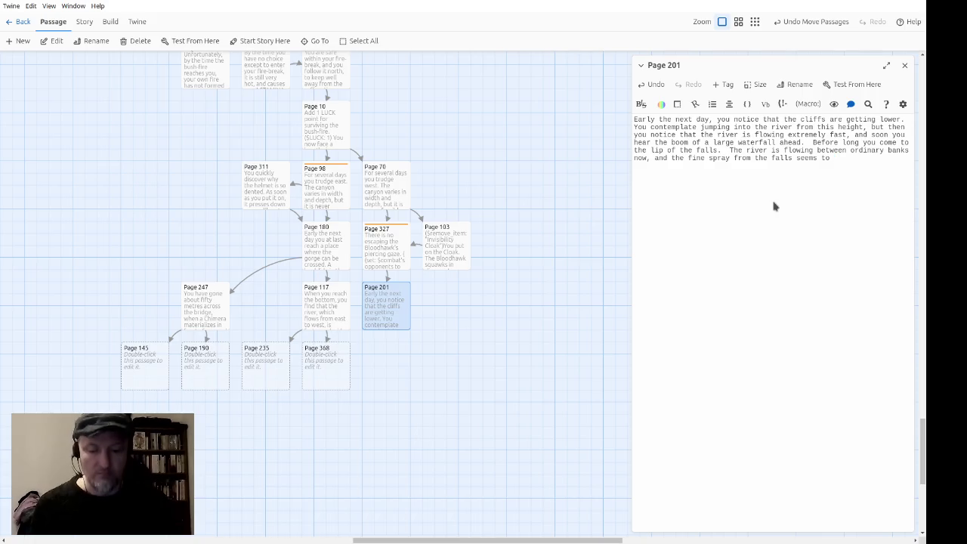
type("h")
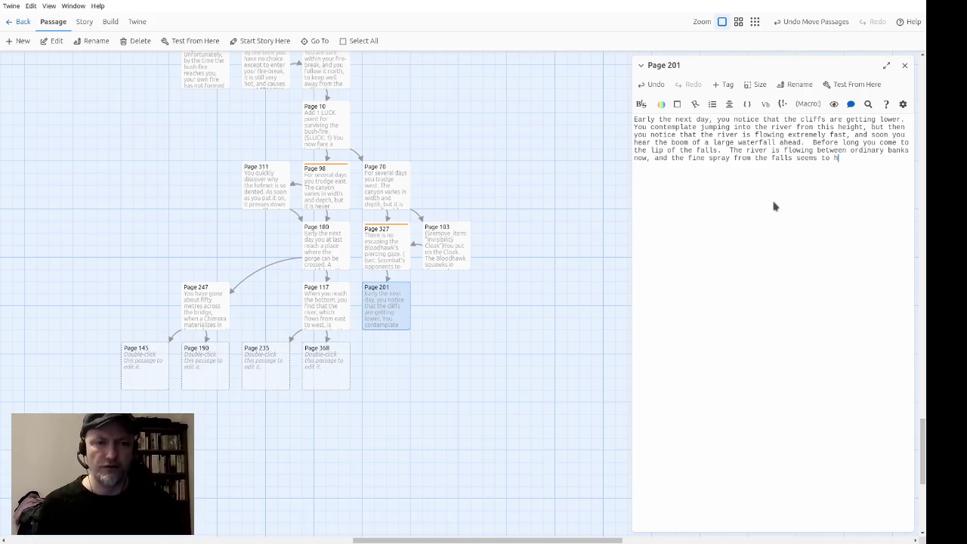
type("over in t")
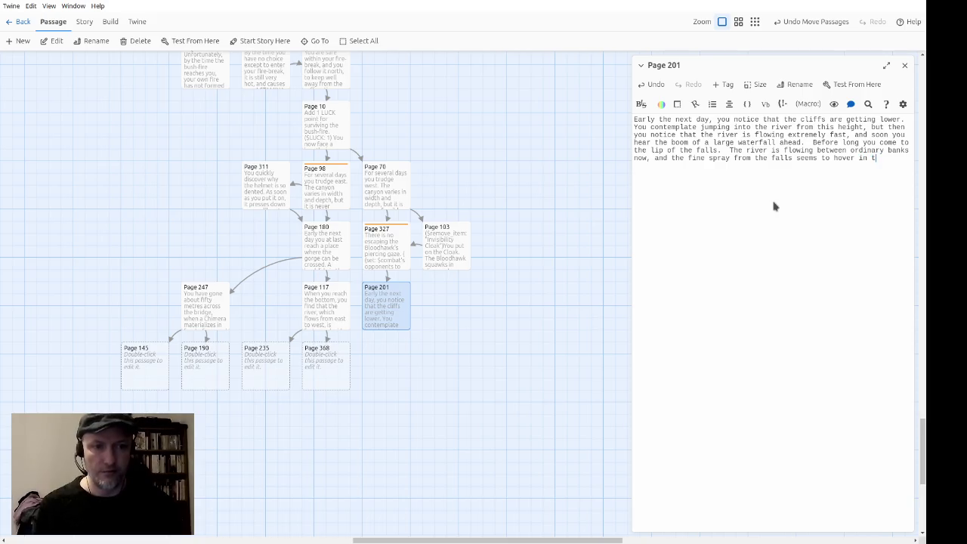
type("he air")
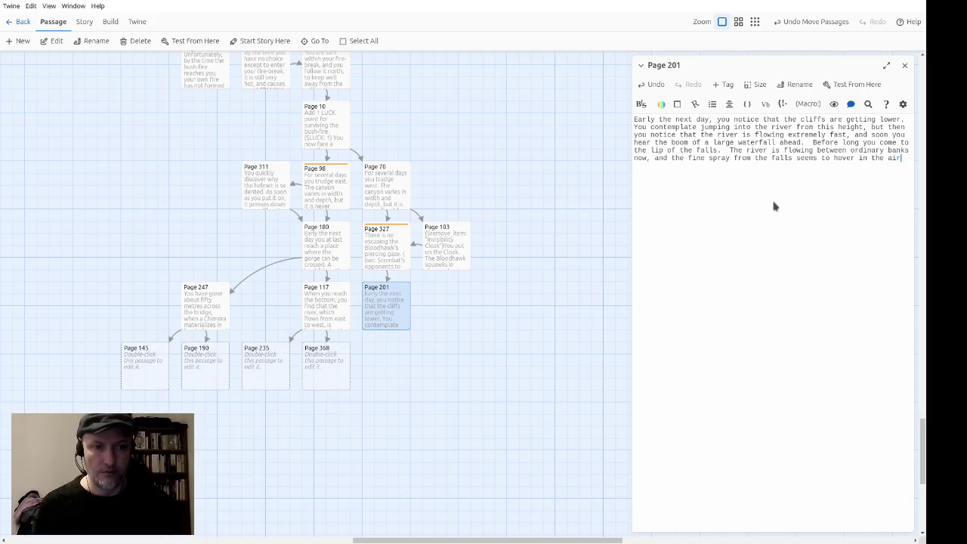
type(",")
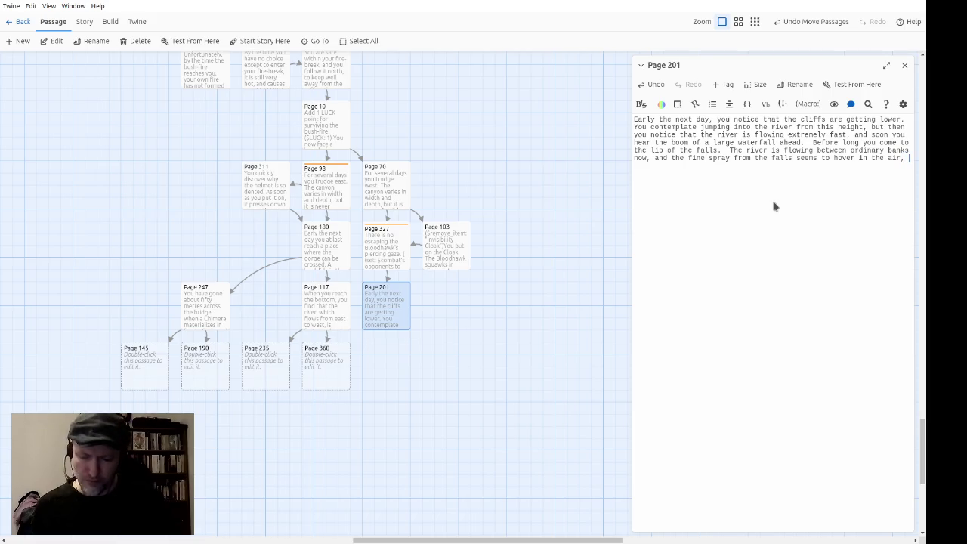
type(" scintillating with rainbow colo")
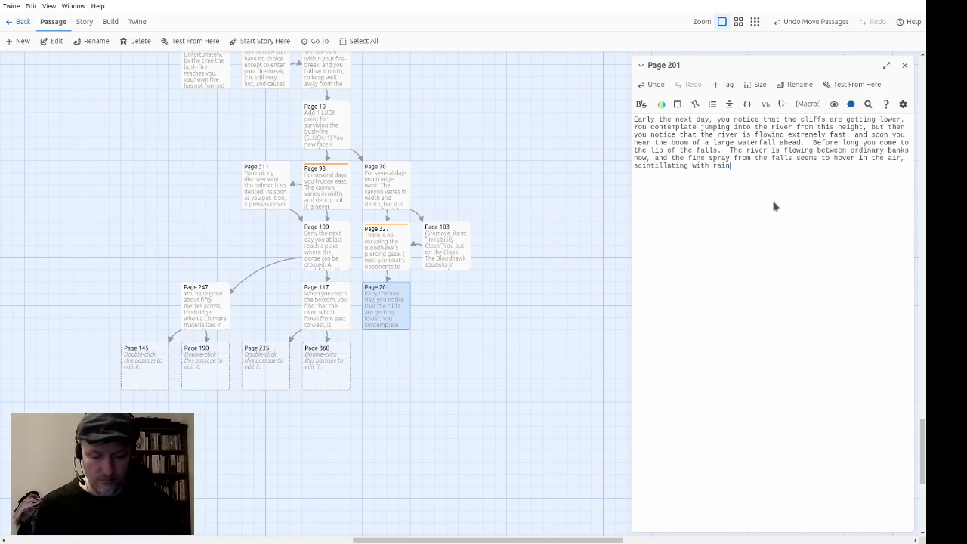
type("urs. ")
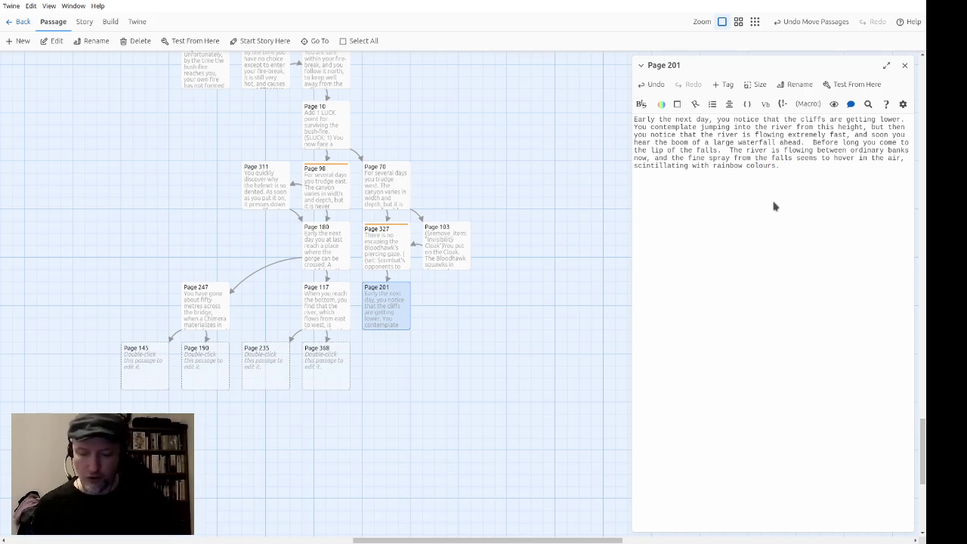
type(" There is no way across the riverat this pint.")
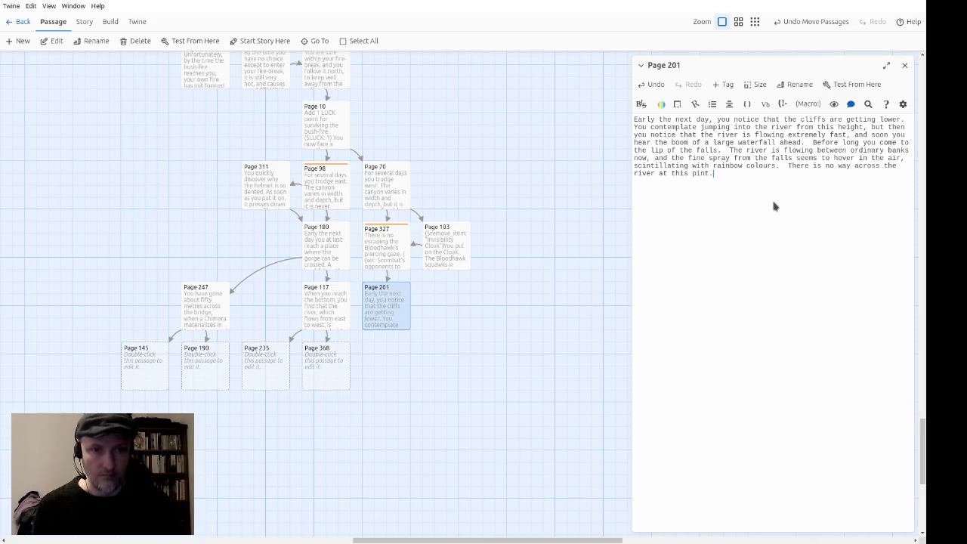
type("o")
Correct 'pint' to 'point' and link 'no way across' to a new Page 293.
key("Up")
type("[[")
key("Right")
key("Right")
key("Right")
type("->Page ")
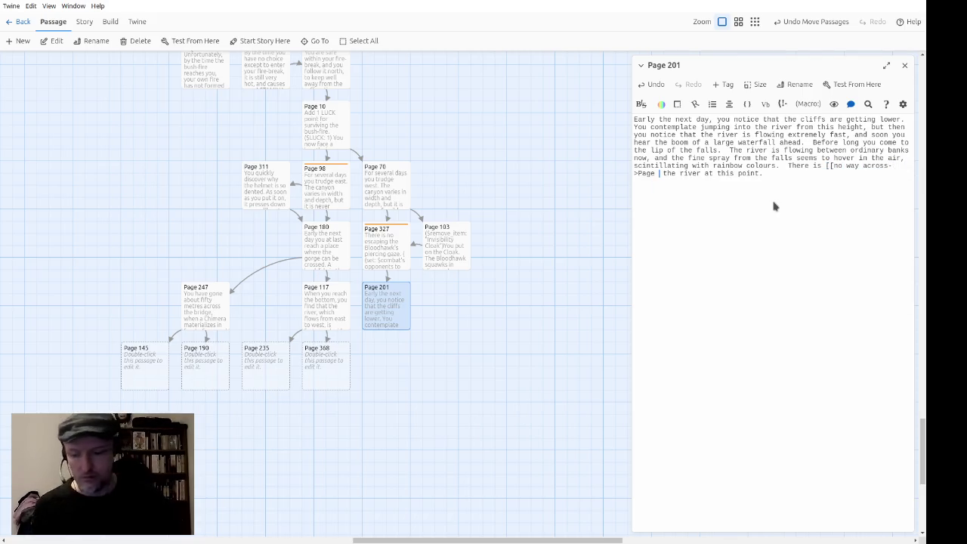
type("293]]")
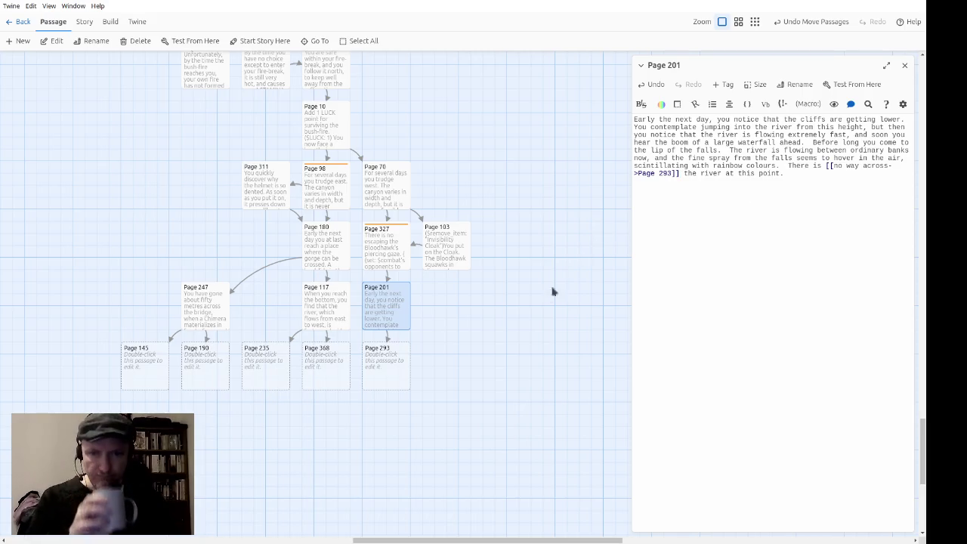
Move Pages 327, 201 and 293 right, Page 180 left, and Page 311 between 180 and 103.
mouse_move(398, 417)
left_mouse_down()
mouse_move(388, 254)
mouse_move(514, 257)
mouse_move(397, 259)
left_mouse_up()
left_click(446, 260, "ctrl")
left_click(401, 395)
mouse_move(329, 239)
left_mouse_down()
mouse_move(320, 251)
mouse_move(269, 249)
left_mouse_up()
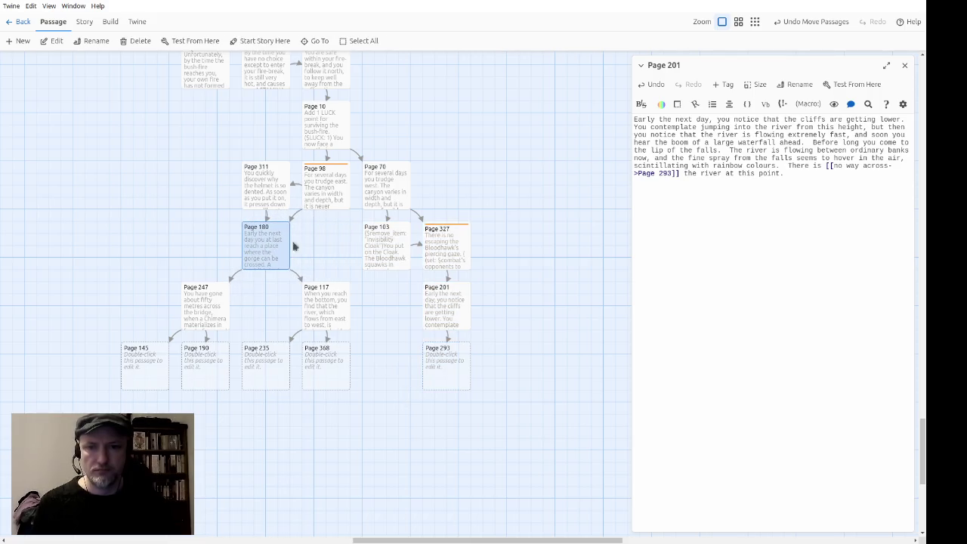
left_click(444, 413)
mouse_move(274, 197)
left_mouse_down()
mouse_move(334, 250)
mouse_move(326, 249)
left_mouse_up()
left_click(401, 453)
scroll(447, 451, "left", 1)
scroll(446, 451, "down", 1)
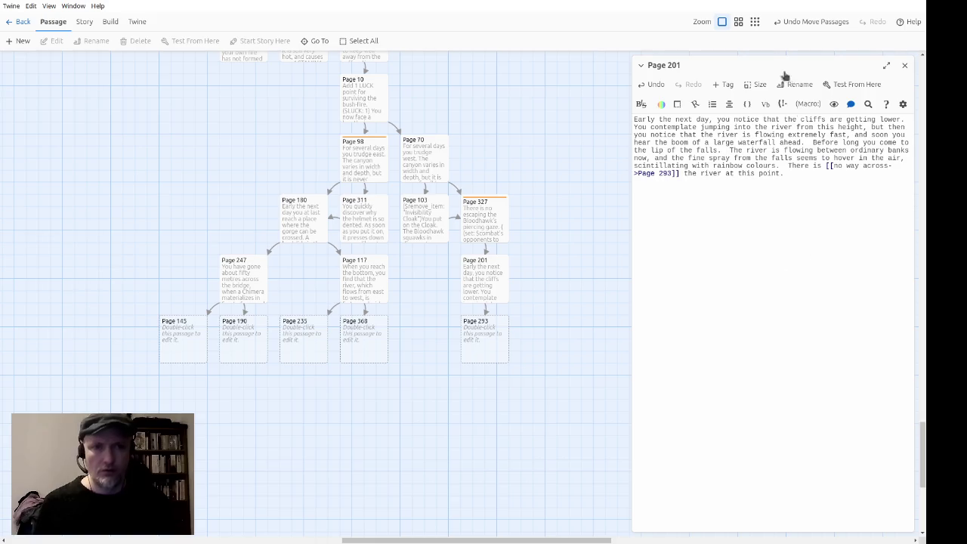
left_click(755, 21)
Pan around the story map, briefly selecting and then deselecting the large passage in the lower cluster.
mouse_move(915, 355)
left_mouse_down()
mouse_move(904, 305)
mouse_move(926, 142)
left_mouse_up()
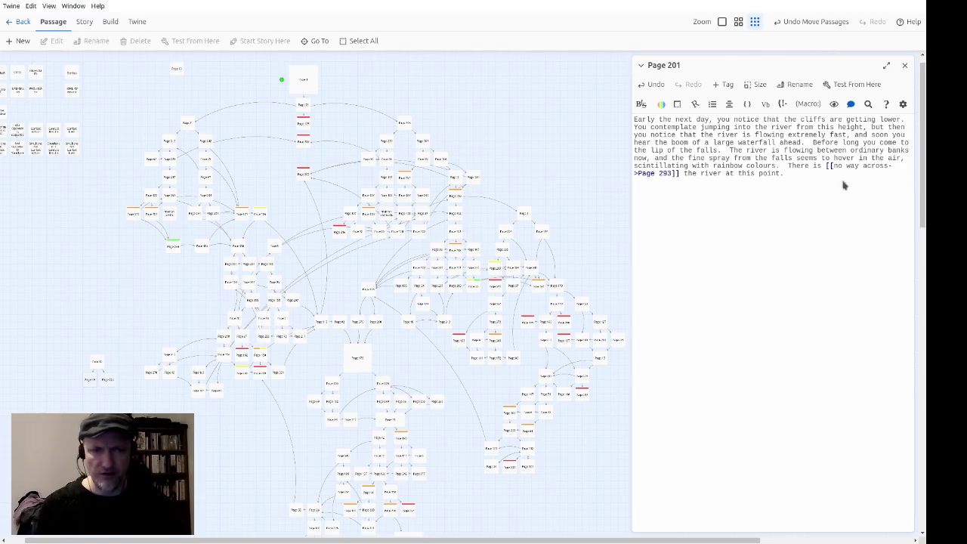
left_click_drag(924, 98, 905, 184)
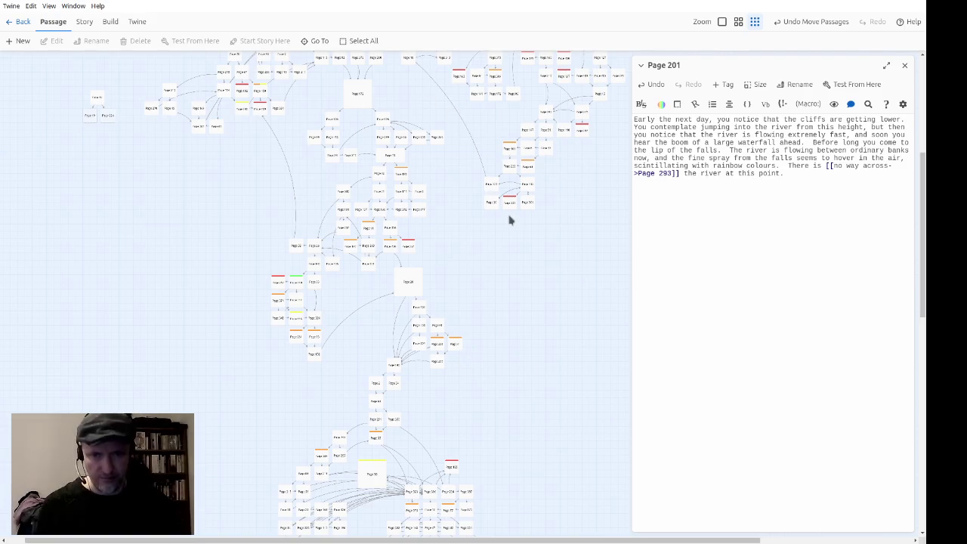
scroll(510, 223, "down", 2)
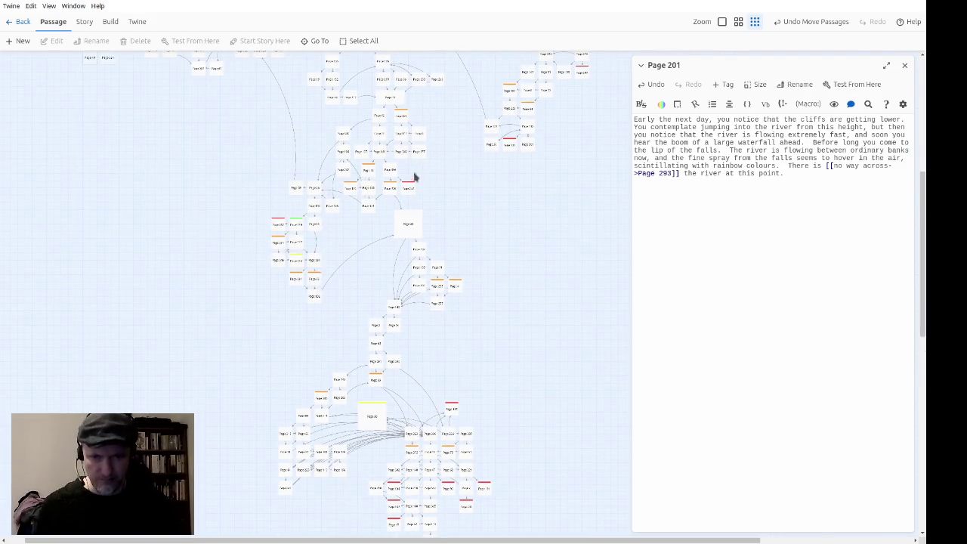
scroll(380, 146, "up", 2)
scroll(373, 138, "down", 4)
scroll(361, 148, "down", 3)
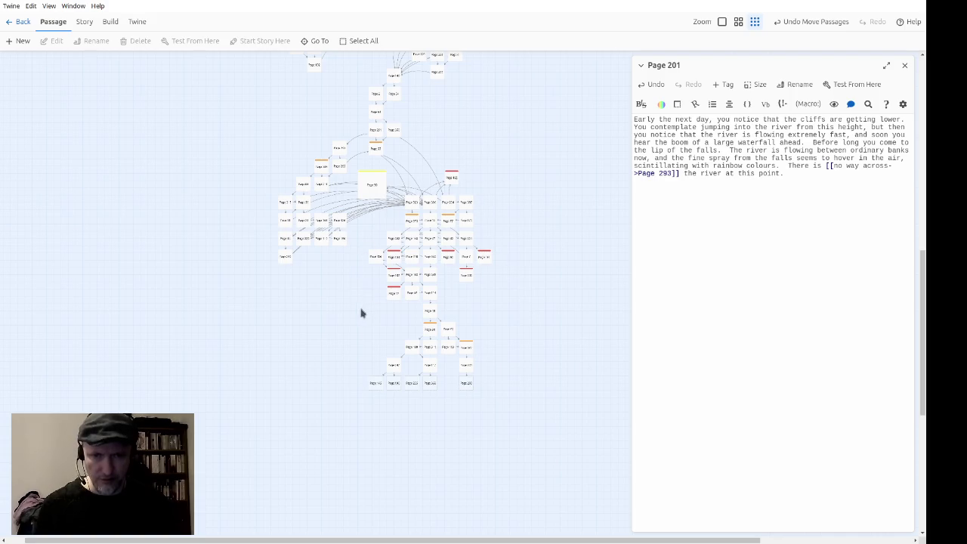
mouse_move(364, 312)
left_mouse_down()
mouse_move(511, 276)
mouse_move(505, 181)
mouse_move(513, 299)
left_mouse_up()
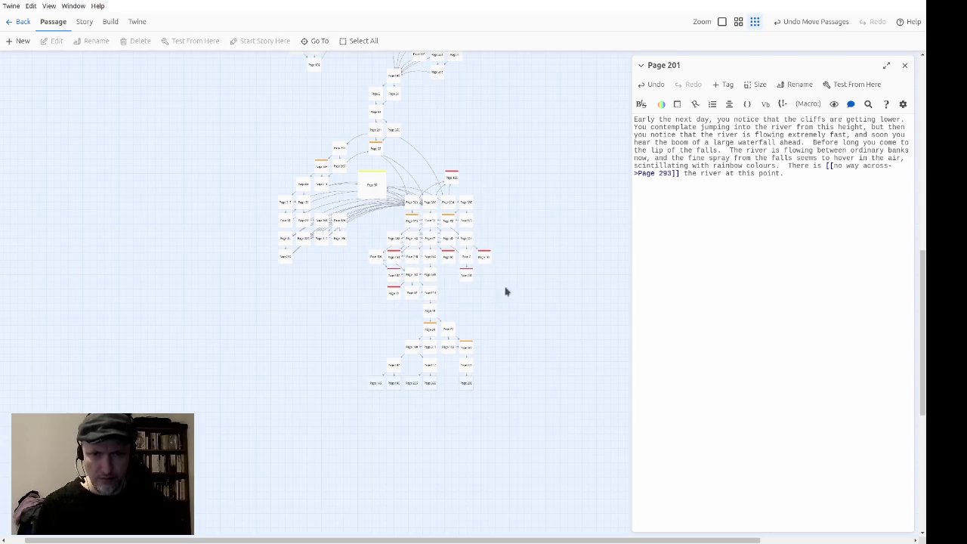
left_click(371, 195)
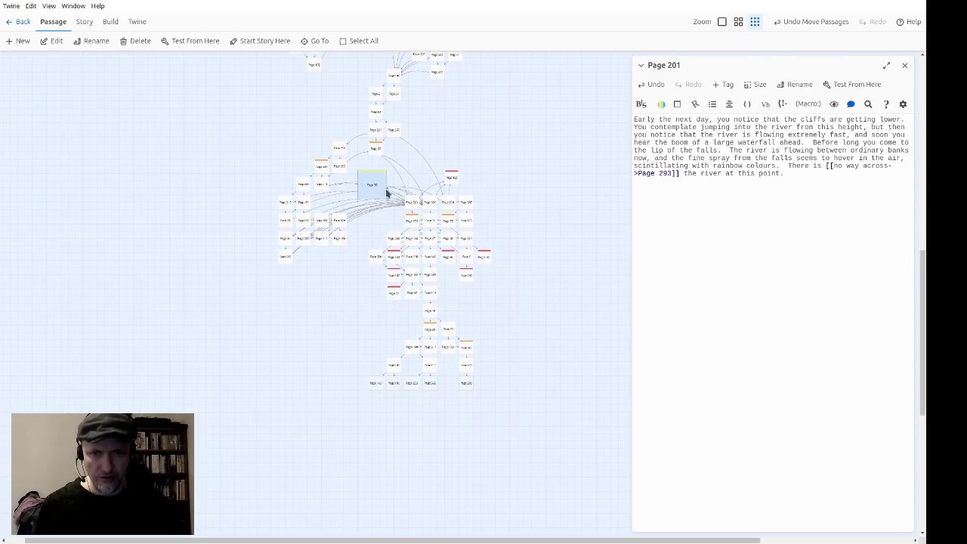
scroll(484, 219, "up", 3)
left_click(519, 231)
Switch the story map to its largest zoom level so passage excerpts are readable.
scroll(529, 242, "up", 3)
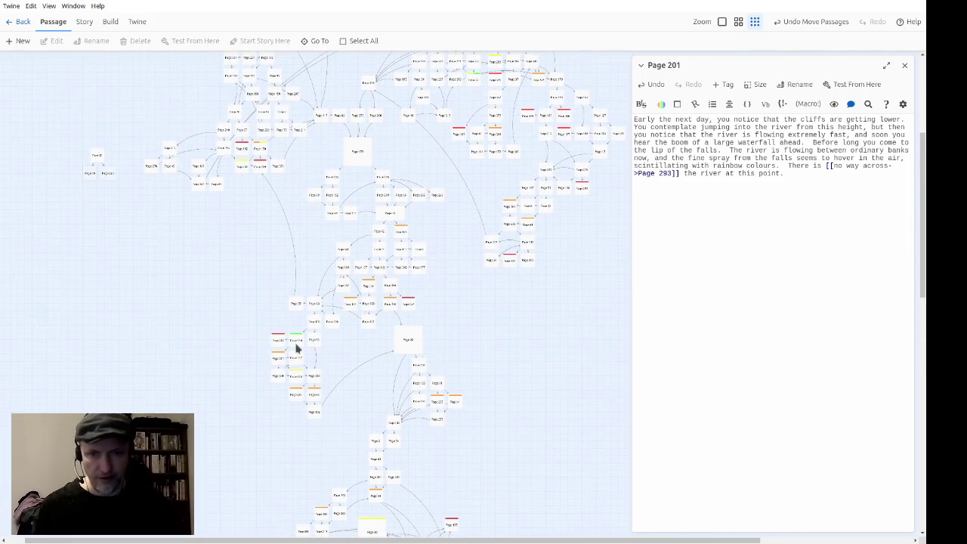
scroll(484, 198, "up", 2)
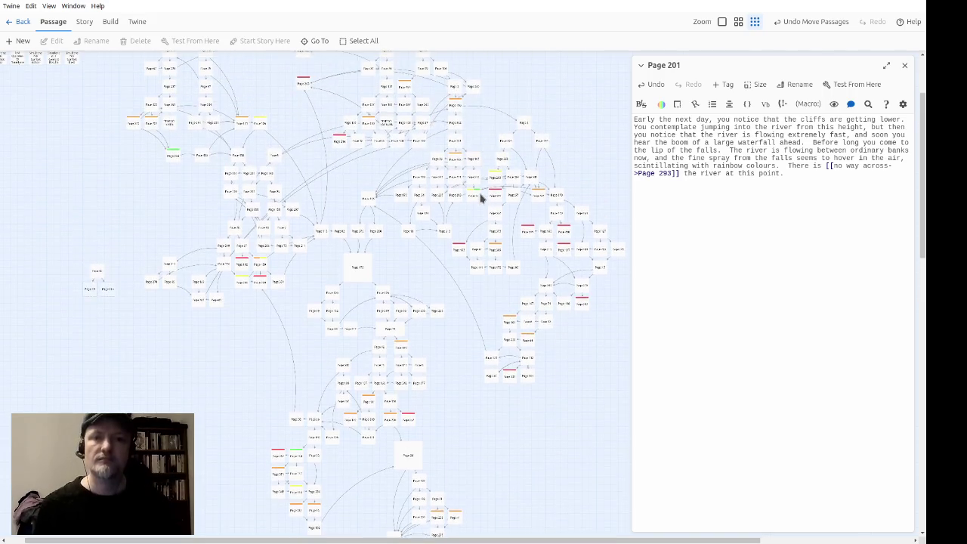
scroll(423, 185, "up", 1)
scroll(445, 186, "down", 6)
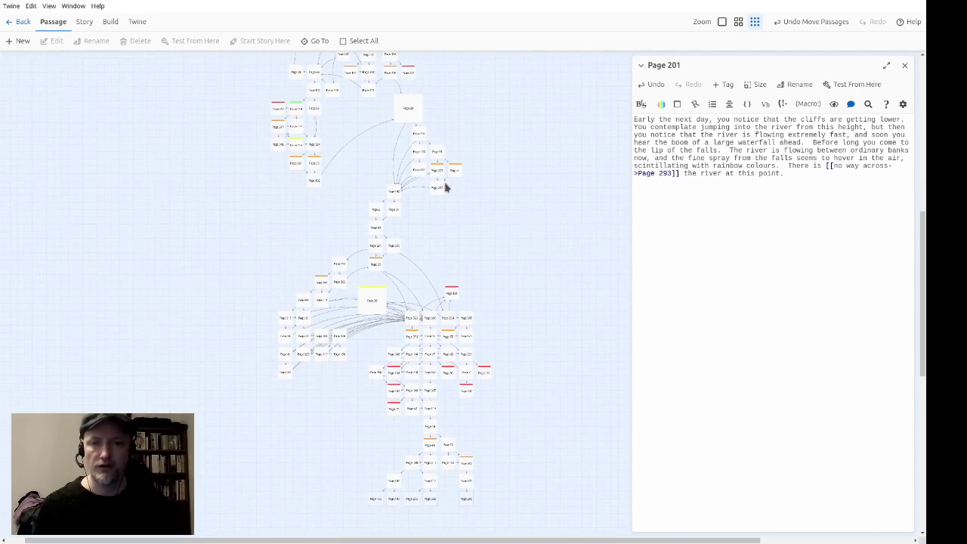
scroll(476, 183, "down", 3)
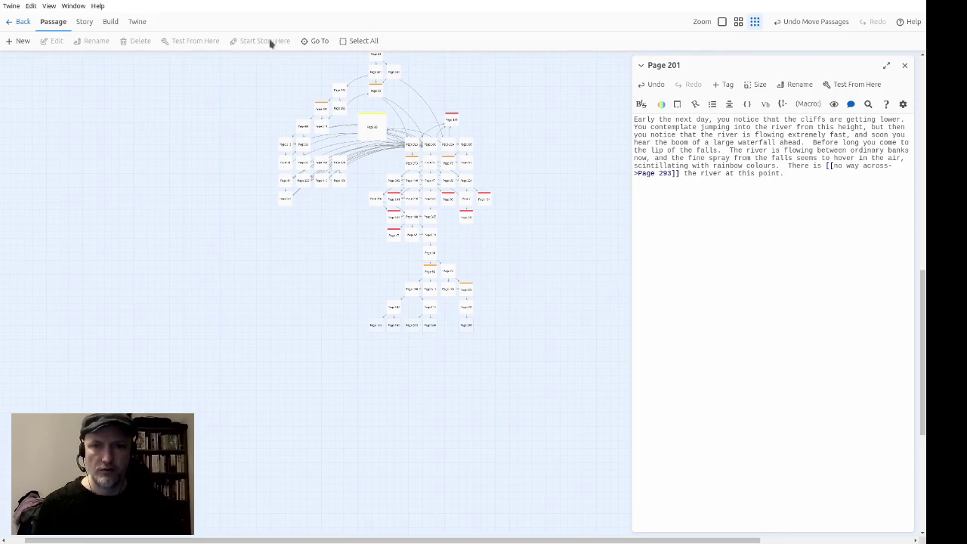
left_click(721, 21)
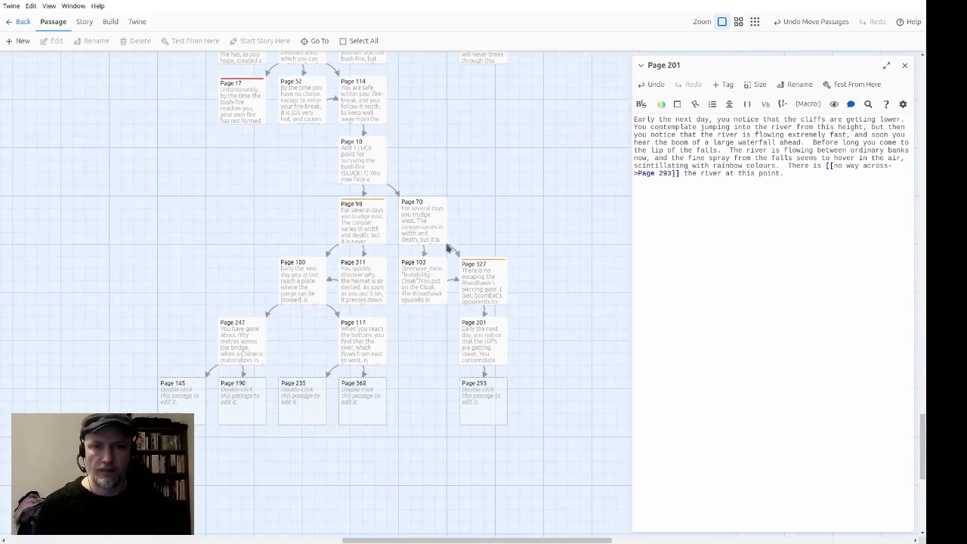
Open the empty Page 145 passage for editing and close Page 201.
left_click(183, 394)
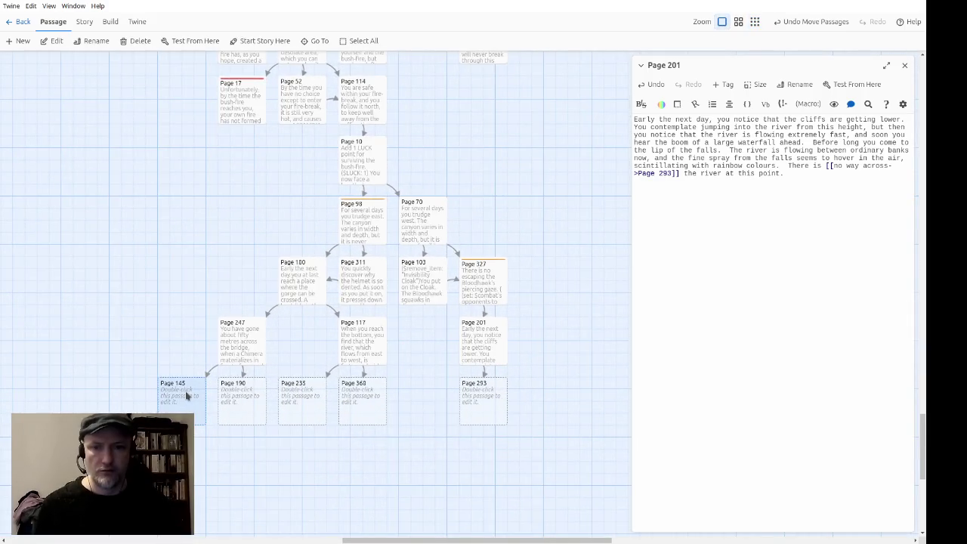
double_click(187, 396)
left_click(905, 66)
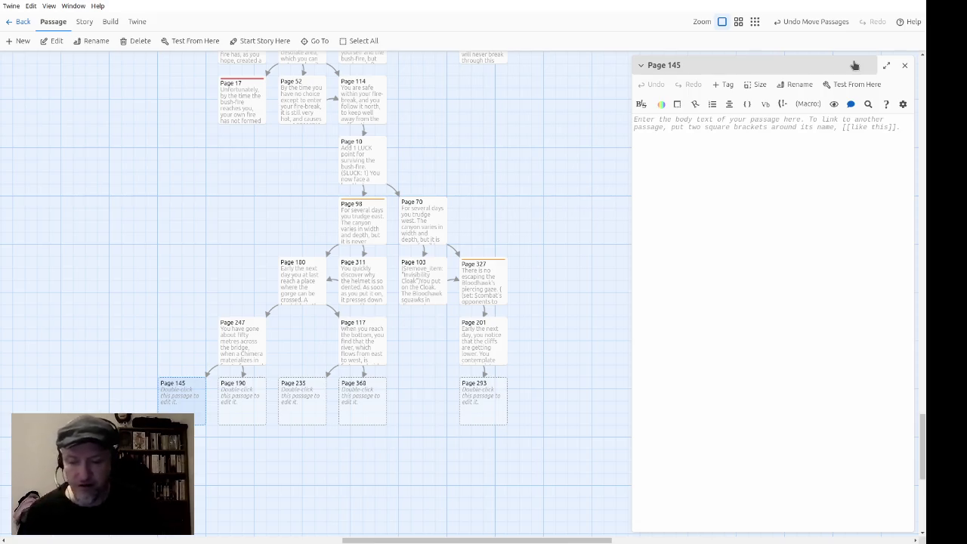
In Page 327, select the Giant Bloodhawk opponent data and combat display code, then close it.
double_click(472, 278)
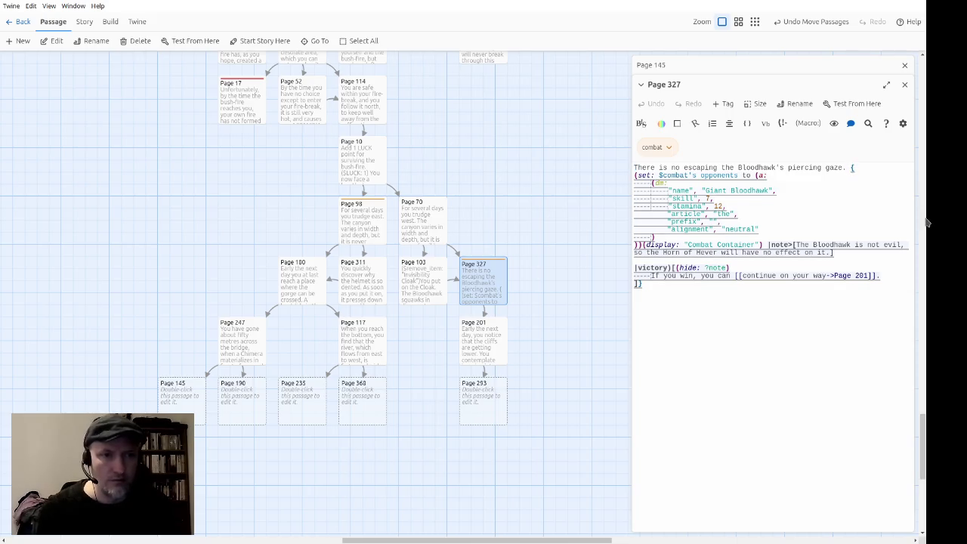
key("shift+Down")
key("shift+Down")
key("shift+Down")
key("shift+Down")
key("ctrl+shift+Right")
key("ctrl+shift+Right")
key("ctrl+shift+Right")
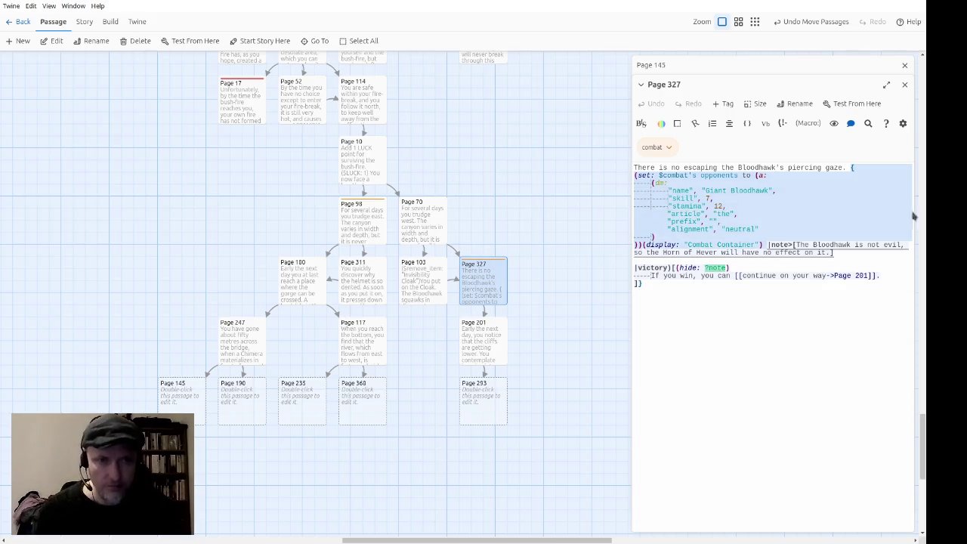
left_click(904, 84)
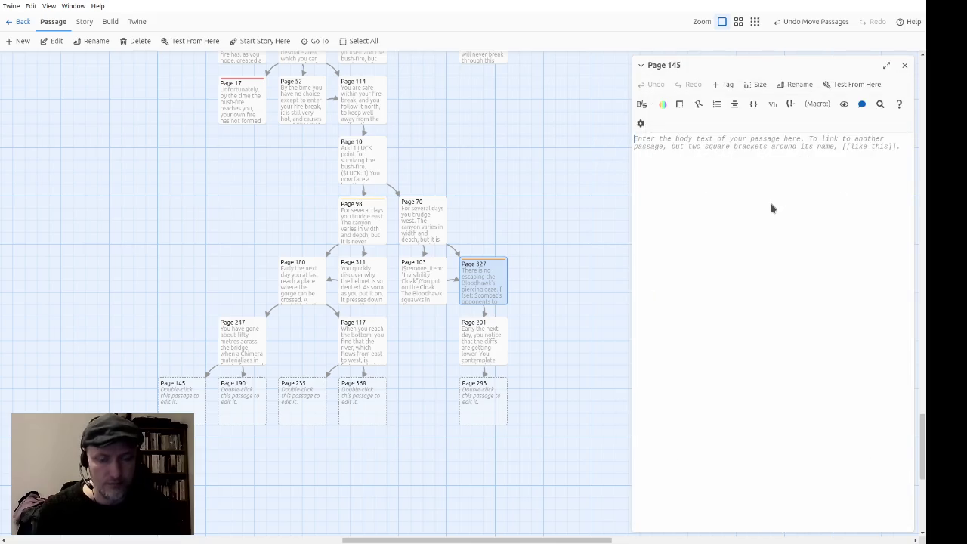
Paste the combat code into Page 145 and write 'On the narrow rope bridge, you have no chance of avoiding the Chimera's fiery breath.'.
key("ctrl+b")
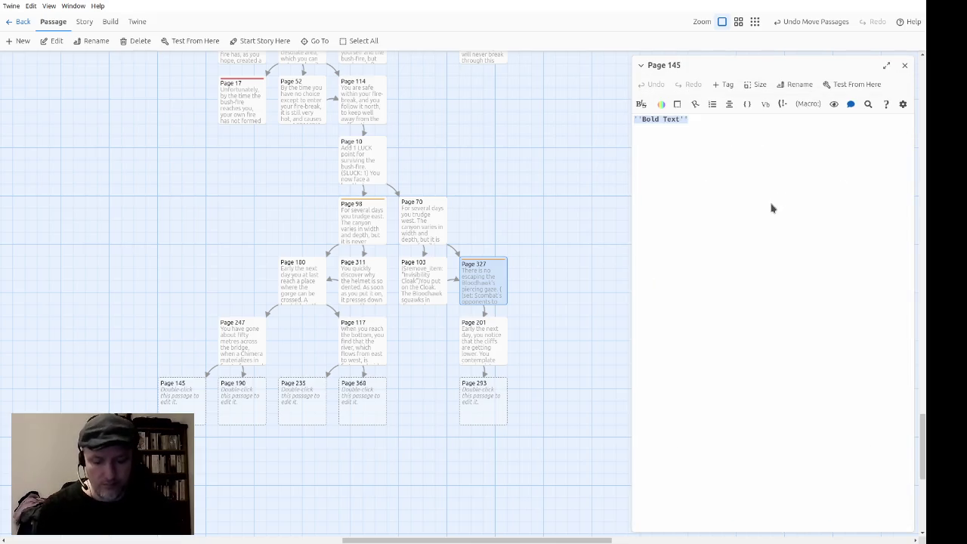
key("BackSpace")
key("ctrl+v")
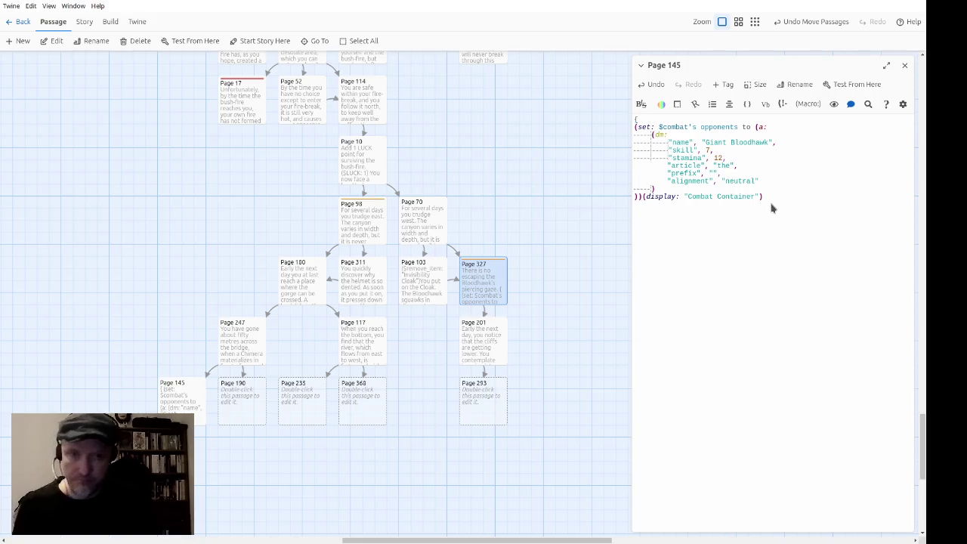
type("Omni")
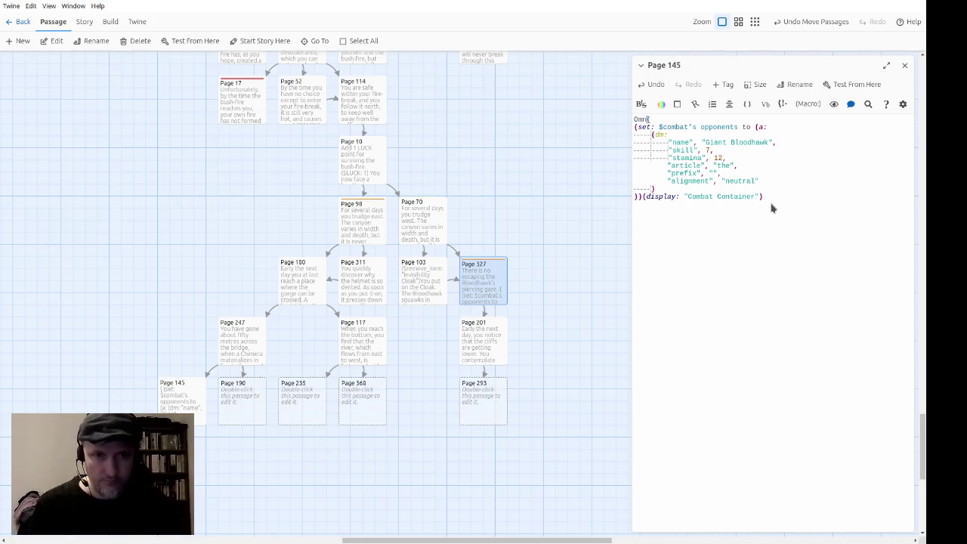
key("BackSpace")
key("BackSpace")
key("BackSpace")
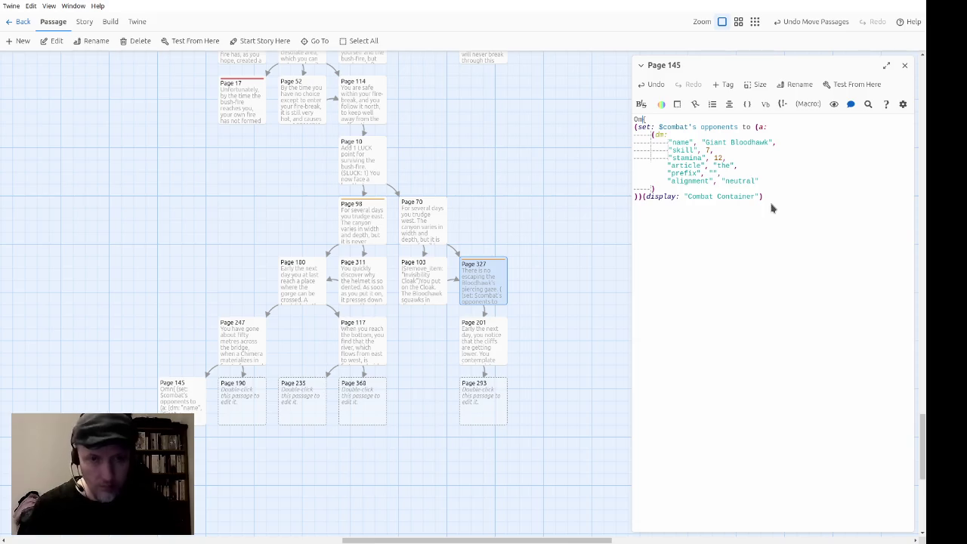
type("n the narrow r")
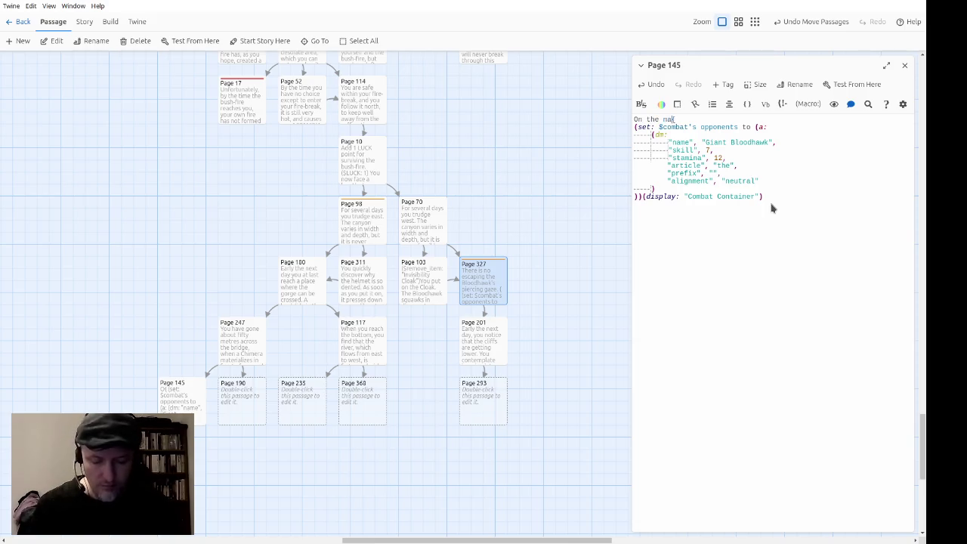
type("ope bridge")
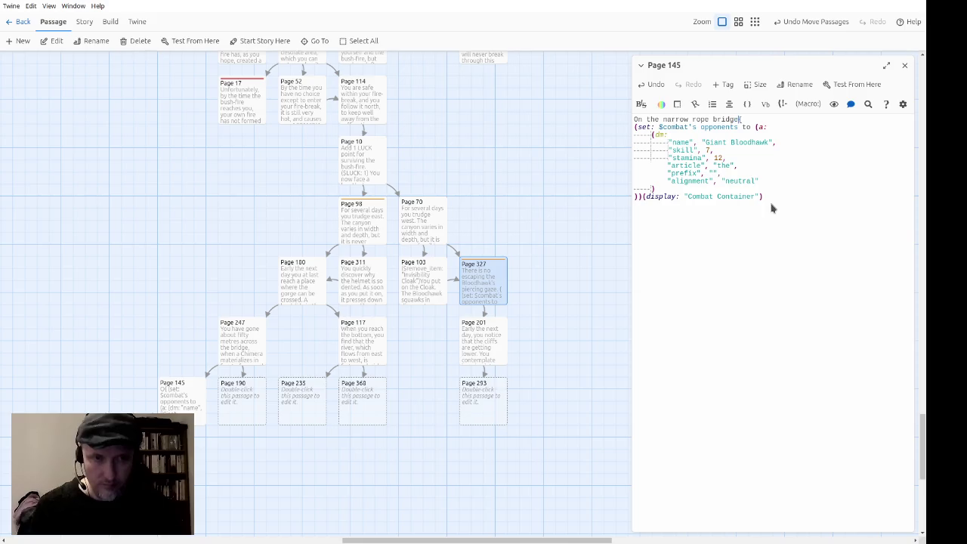
type(", you have no ")
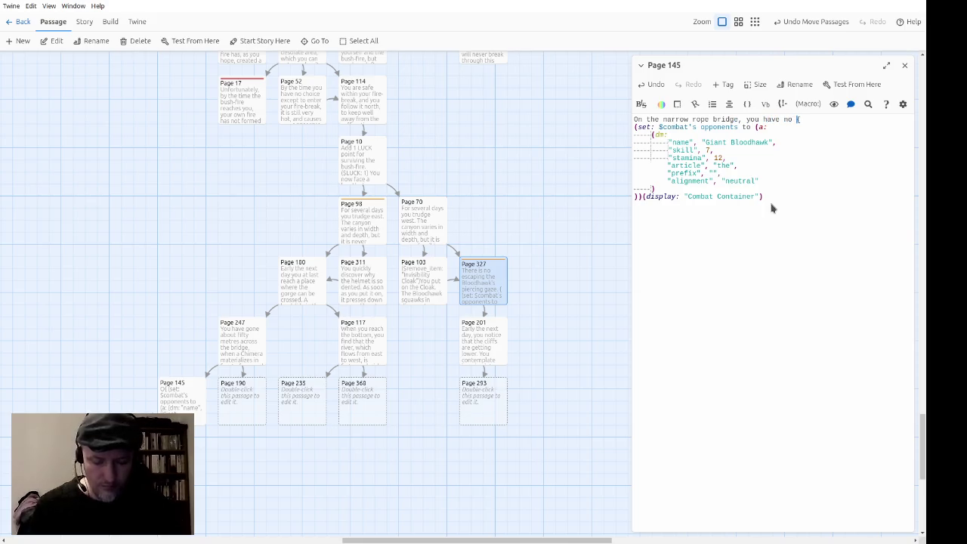
type("chance of avoidin")
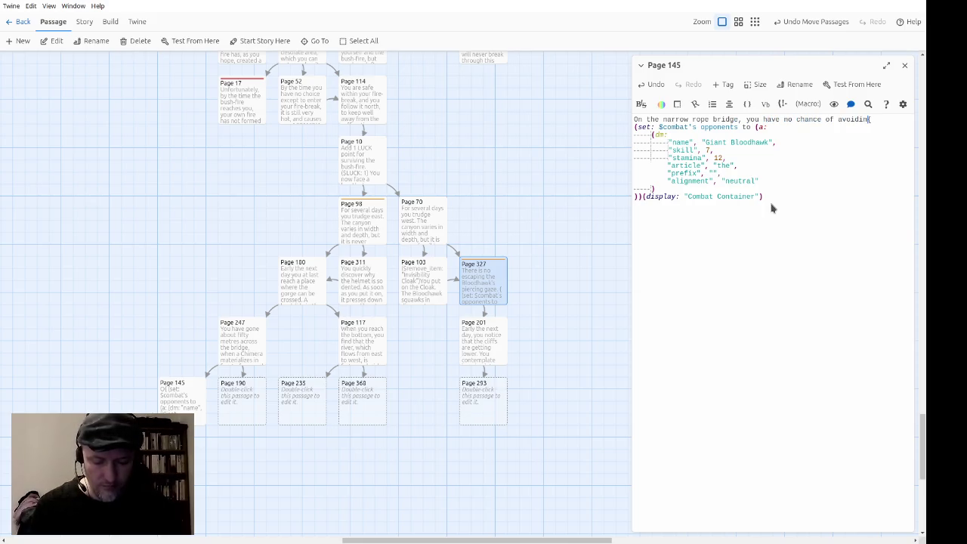
type("g the Chim")
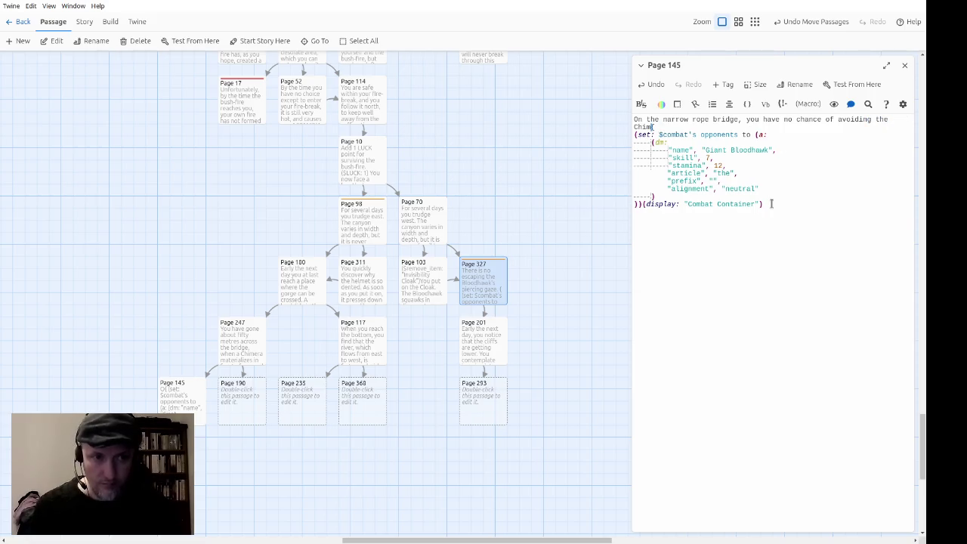
type("era's fi")
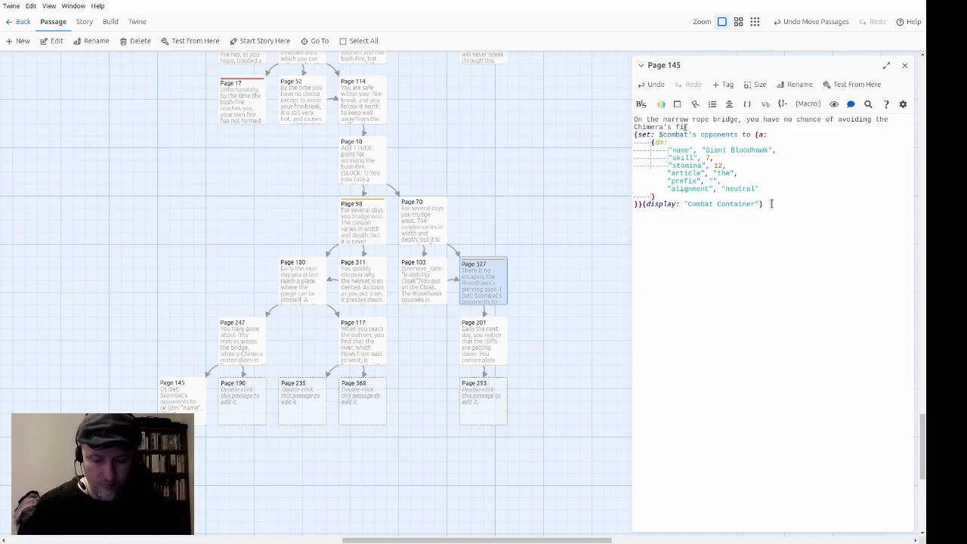
type("ery breath.")
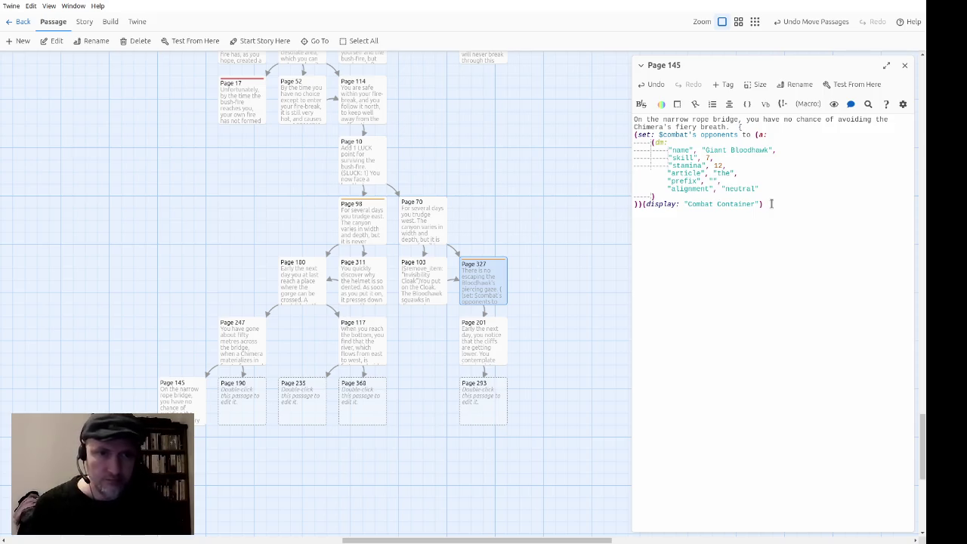
Add that a won Attack Round causes 3 STAMINA injury, a lost one 1, and 'So you are fighting a desperate battle.'.
type("Every time i")
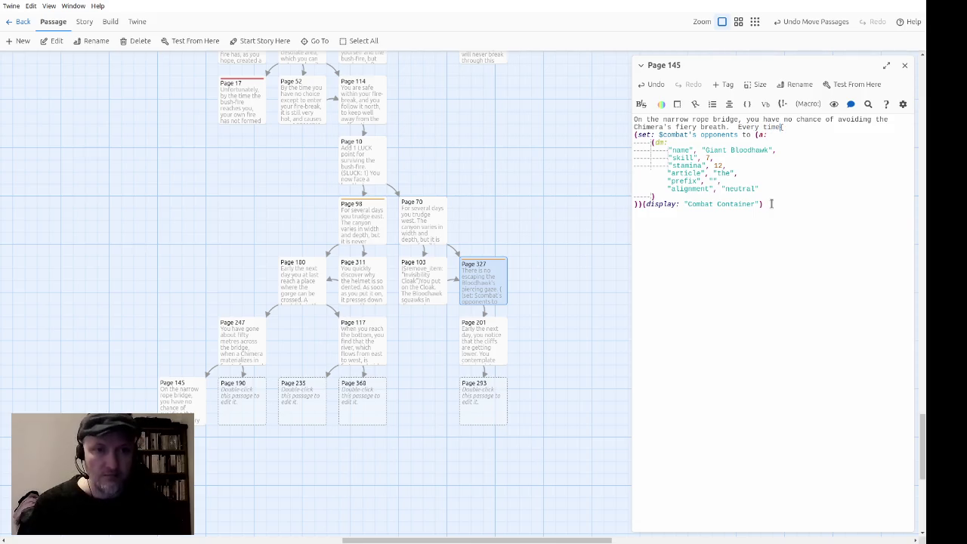
type("t wins an att")
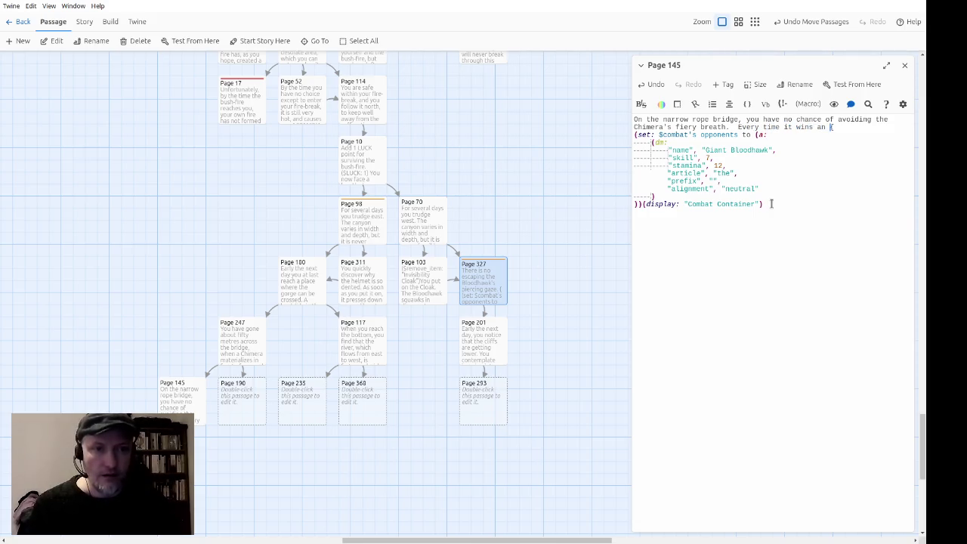
type("ack round")
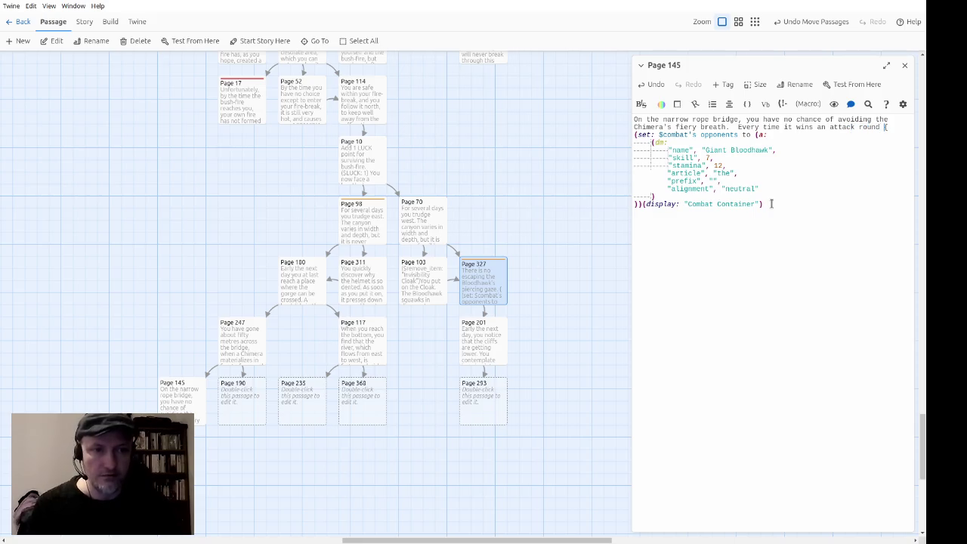
key("ctrl+shift+Right")
type("Attack")
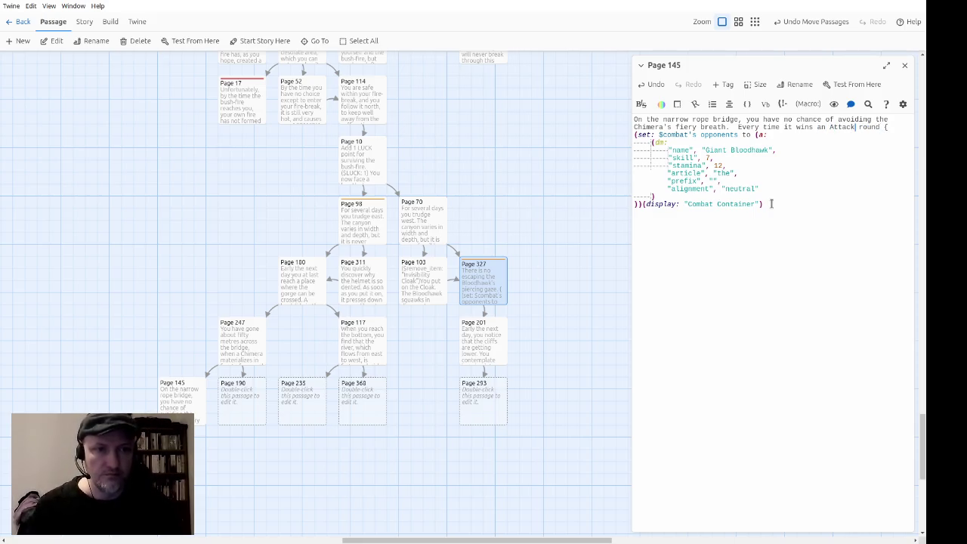
key("ctrl+shift+Left")
type("Round,")
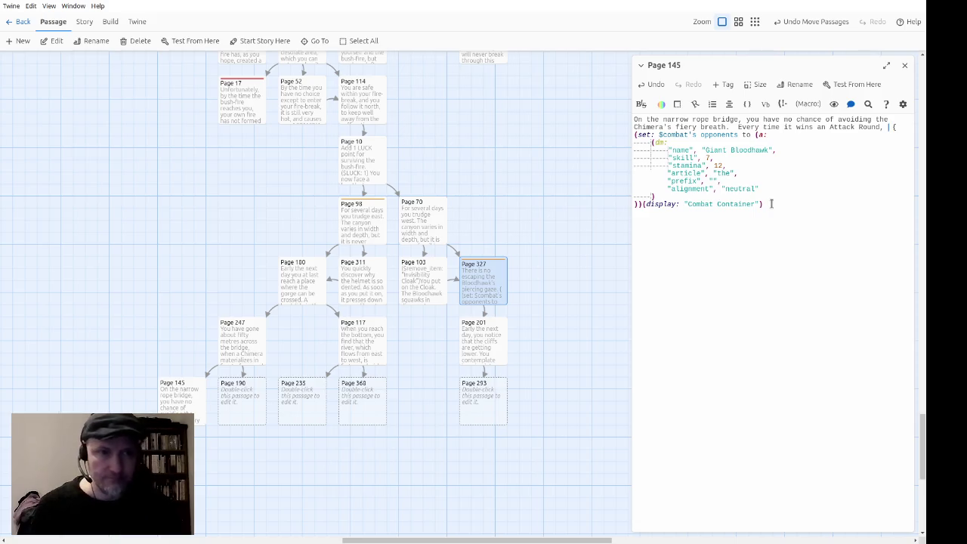
type("it will cause ")
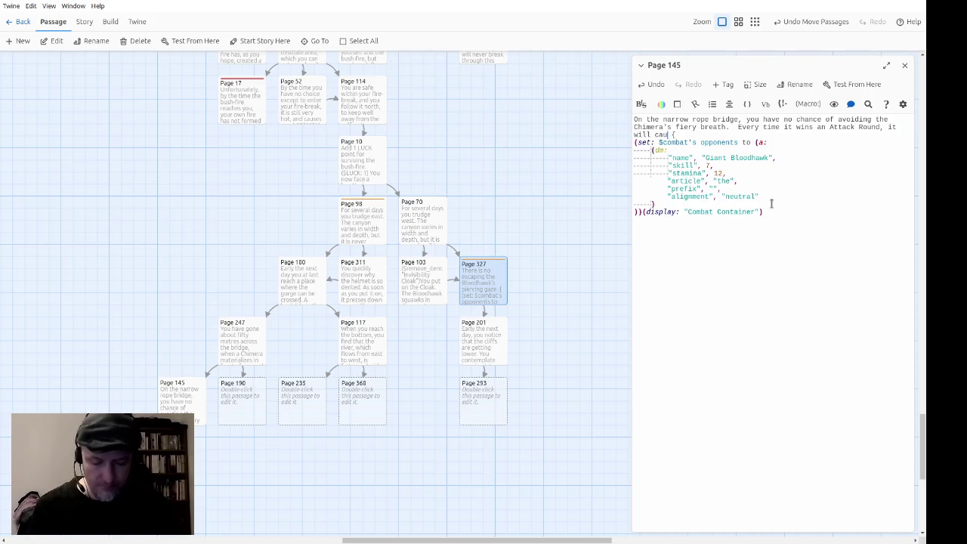
type("3 STAMINA poi")
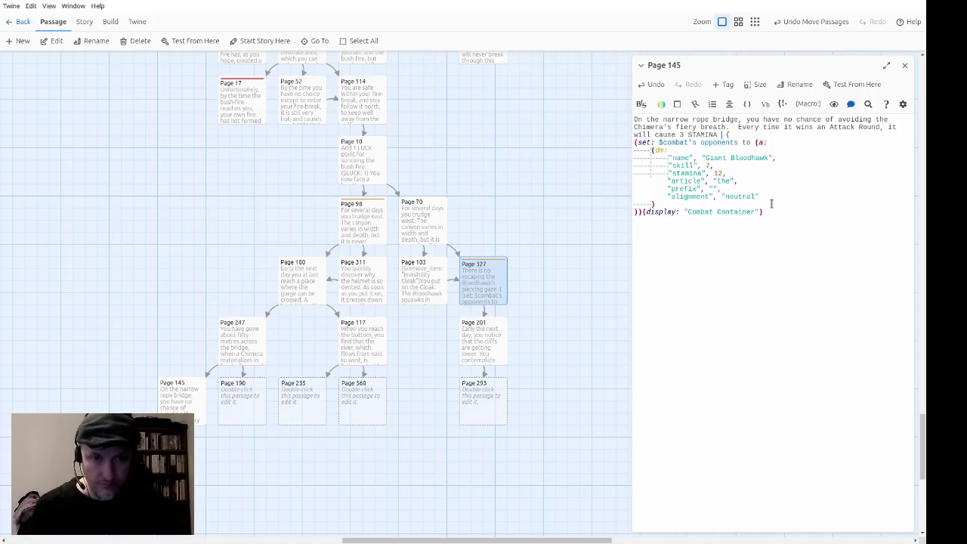
type("nts of injury")
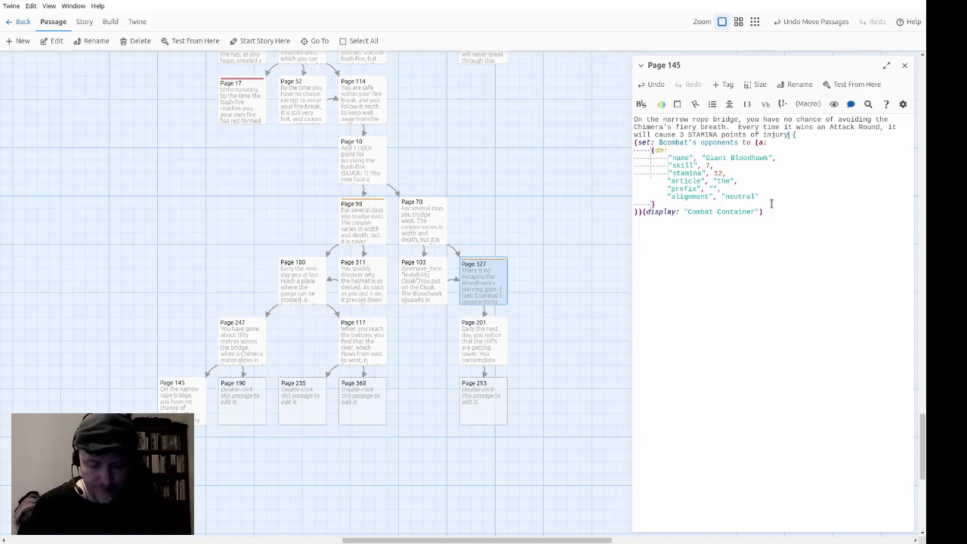
type("and even ")
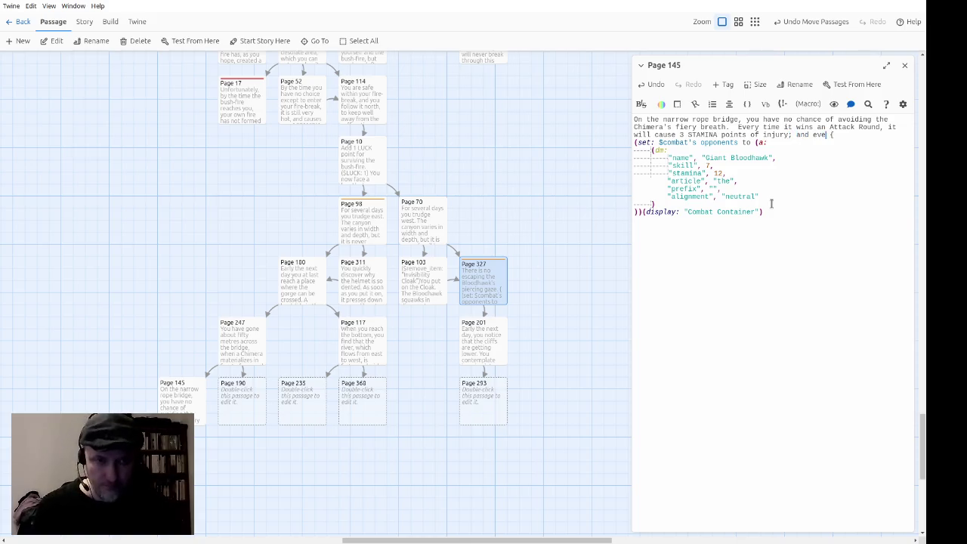
type("when it loses ")
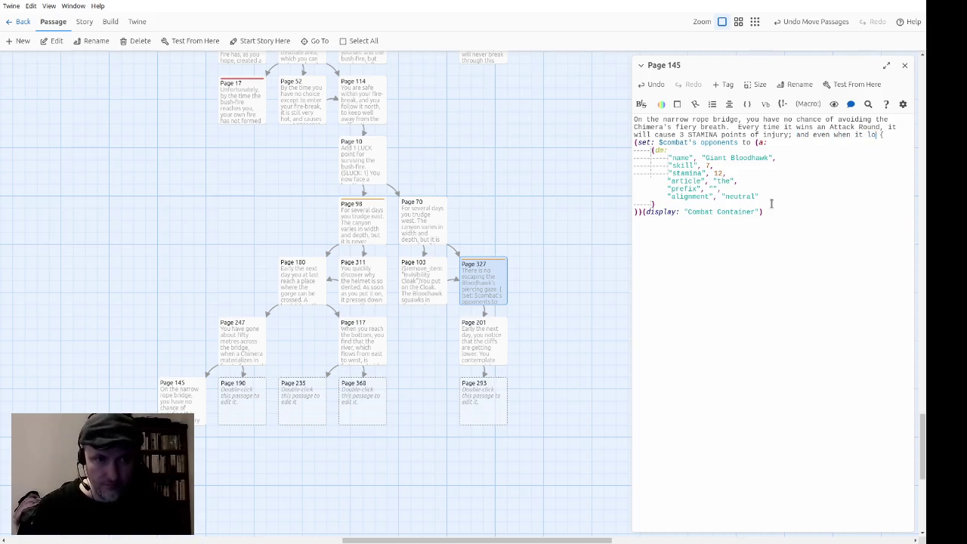
type("an Attack Ro")
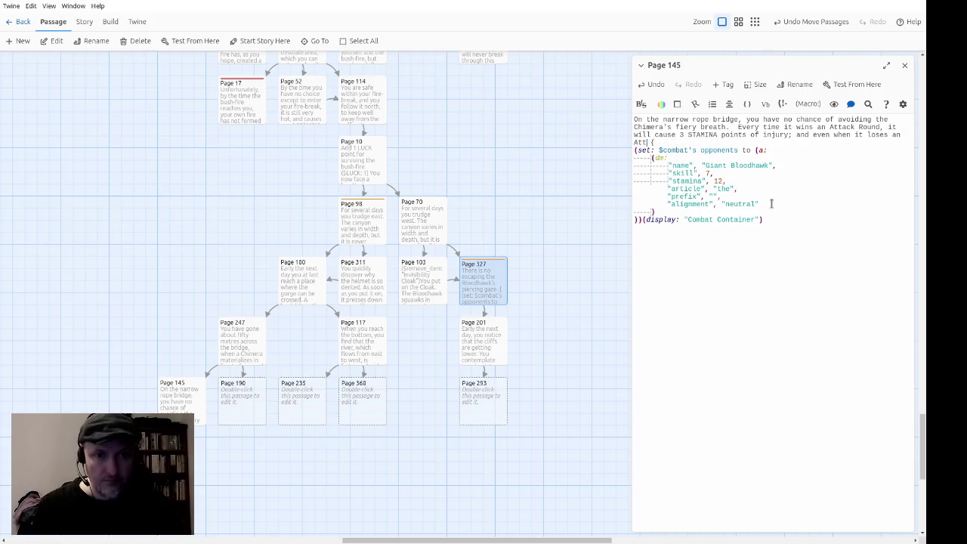
type("und")
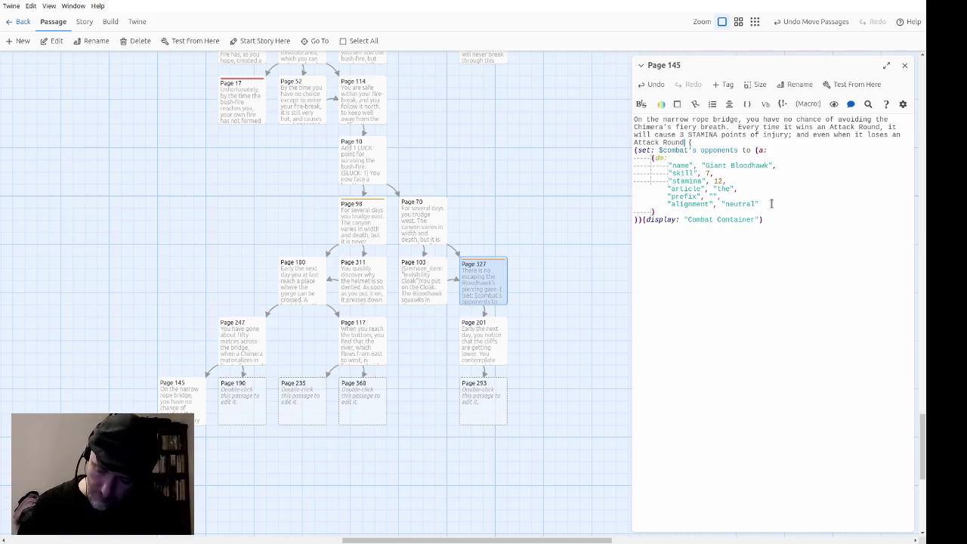
type("it will cause ")
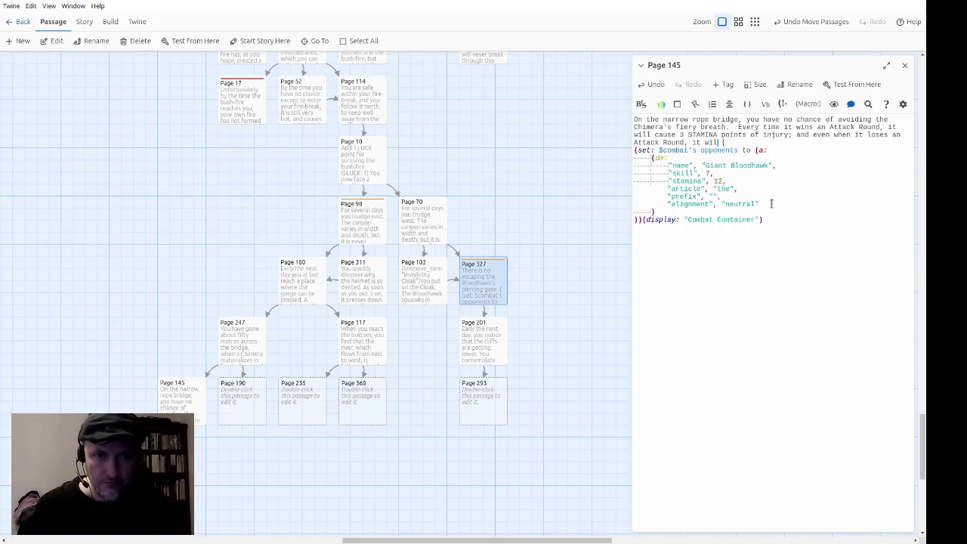
type("you 1 point ")
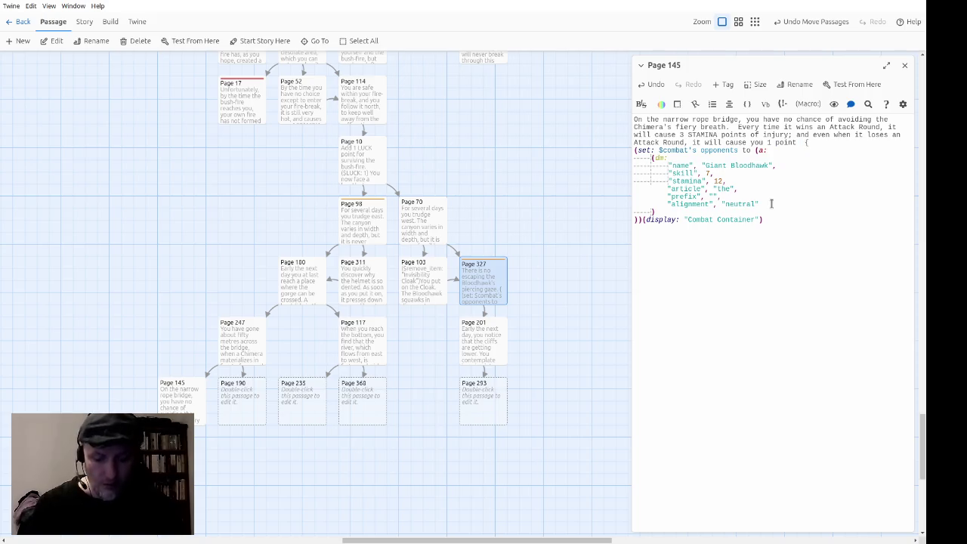
type("STAMINA")
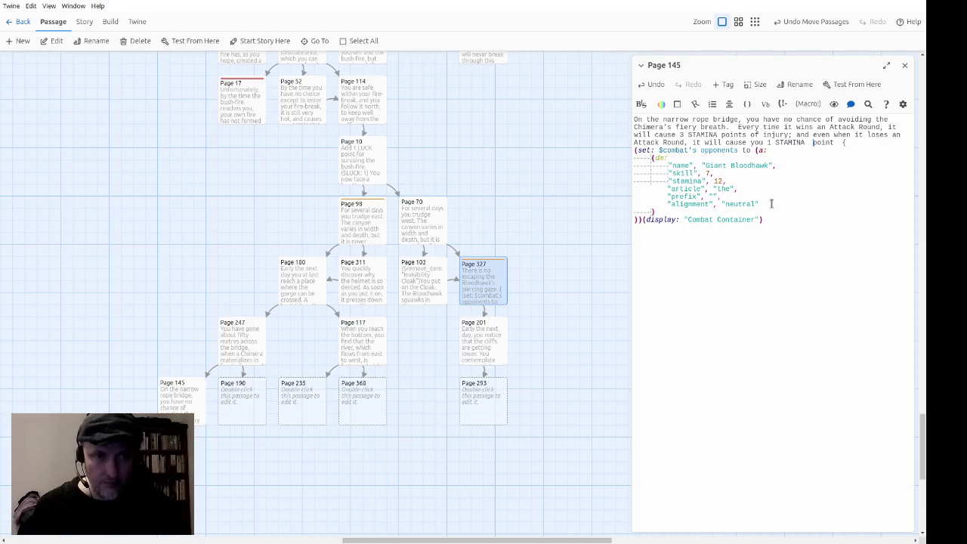
key("ctrl+Right")
type("of ")
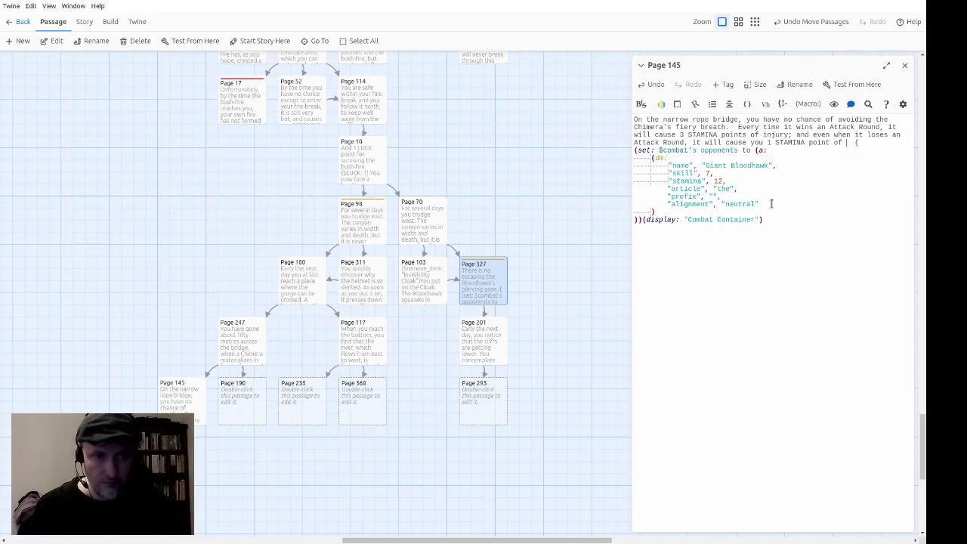
type("njury. ")
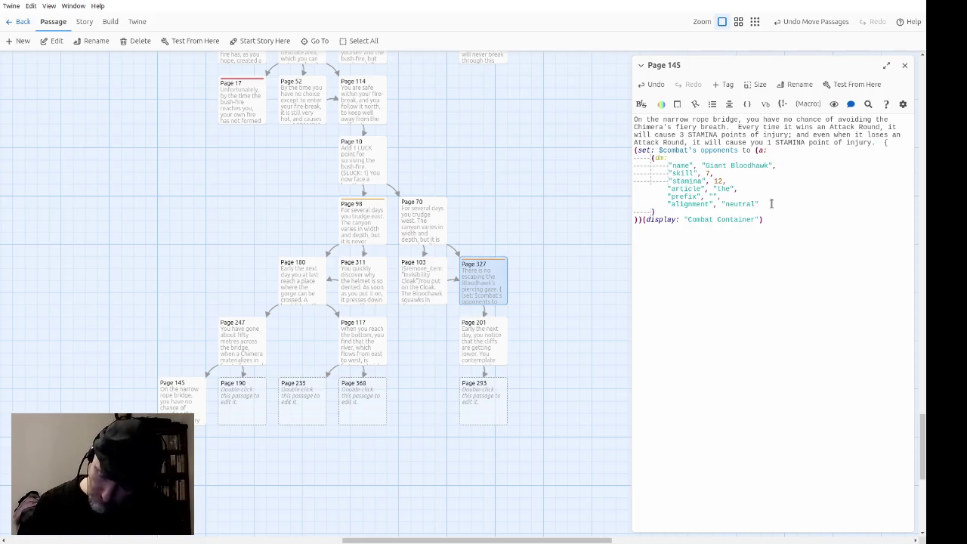
type("So you are fightin")
type("g a dep ")
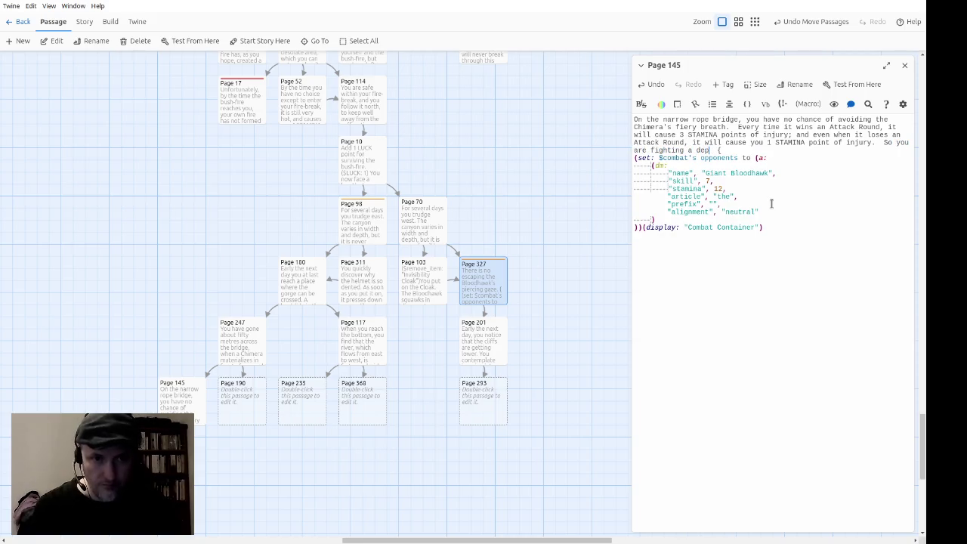
type("peate battle")
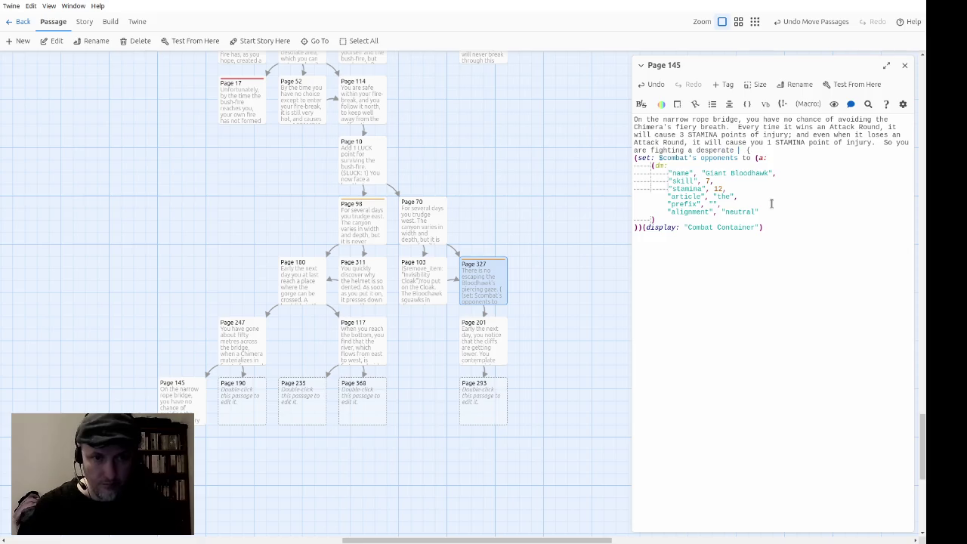
type(".")
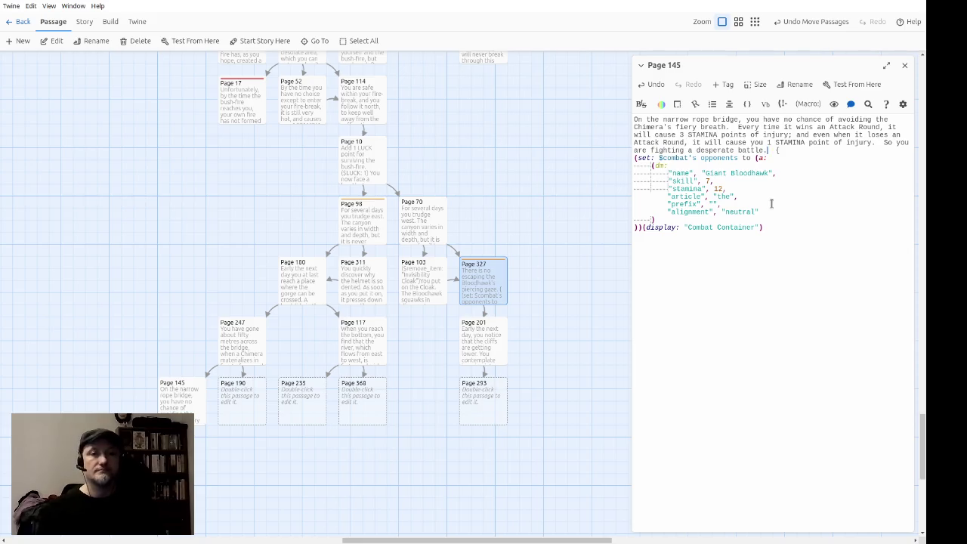
key("Down")
key("Down")
key("Down")
Rename the opponent from Giant Bloodhawk to Chimera, change stamina 12 to 6, and delete the alignment neutral line.
key("ctrl+shift+Left")
key("ctrl+shift+Left")
type("Chimera")
key("Down")
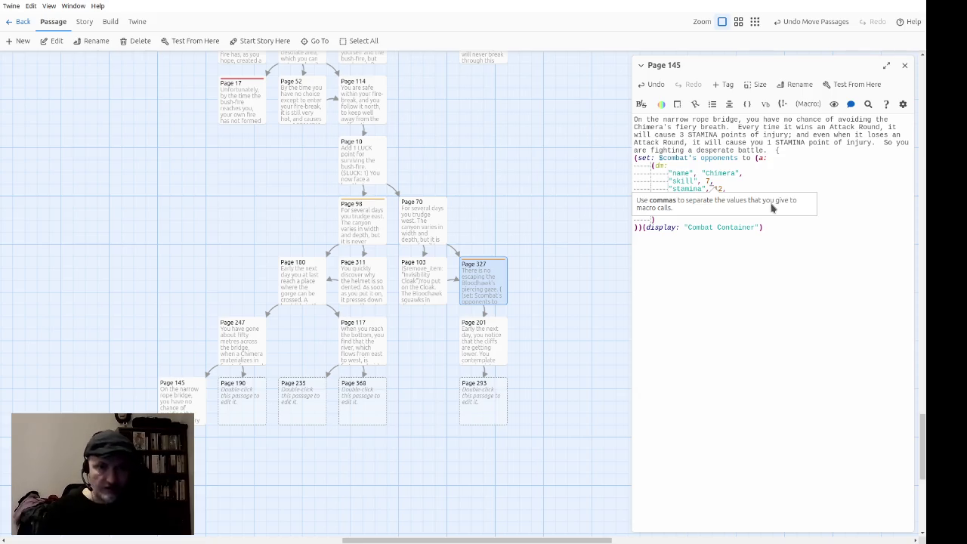
key("Left")
key("Left")
key("Right")
key("Right")
key("Delete")
key("Delete")
type("6")
key("Home")
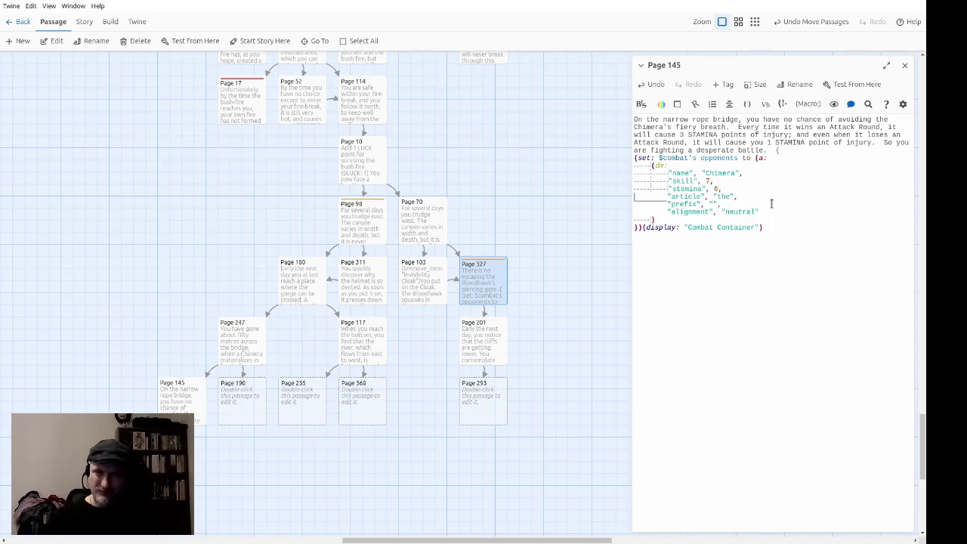
key("shift+Down")
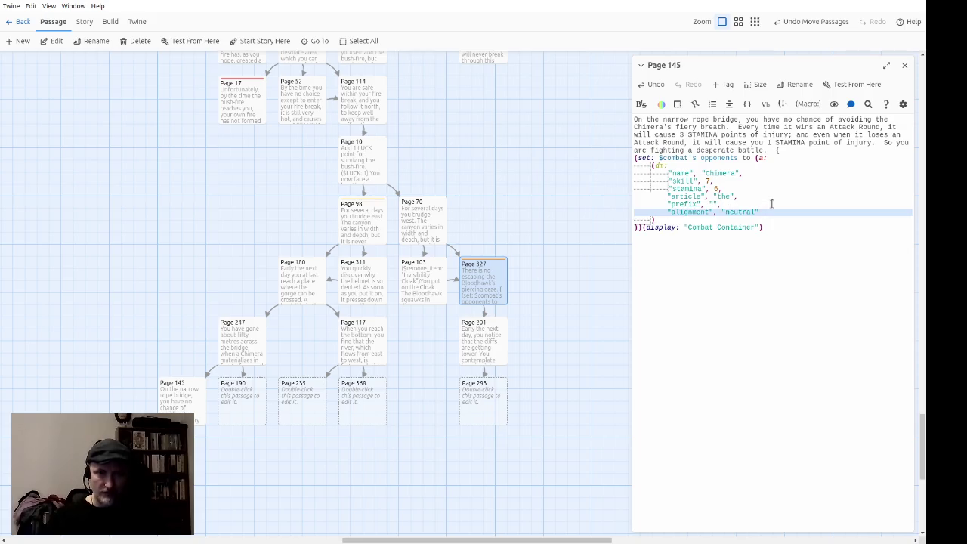
key("Delete")
key("ctrl+End")
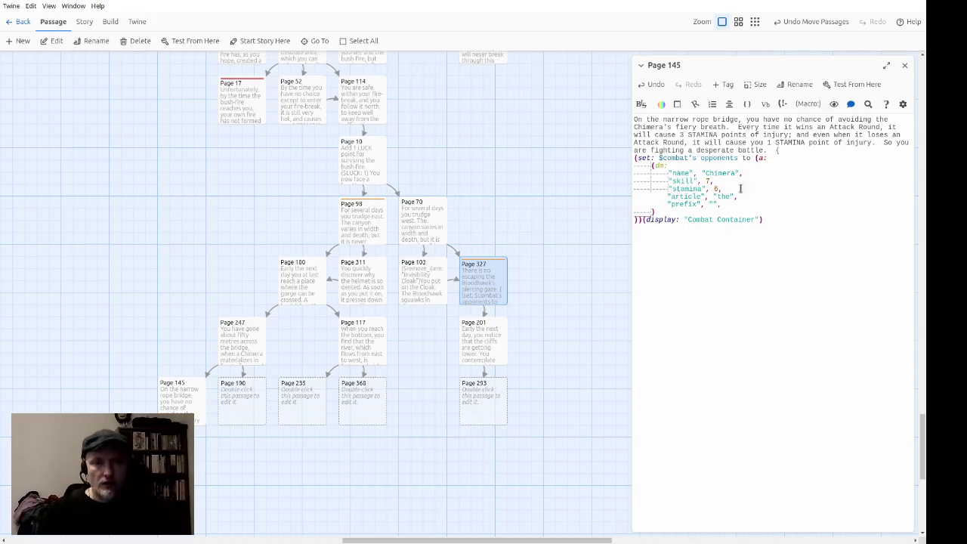
Scroll the story map to its top-left corner and open the Combat Action passage.
scroll(308, 289, "up", 3)
scroll(309, 289, "left", 3)
scroll(308, 290, "up", 3)
scroll(308, 289, "left", 4)
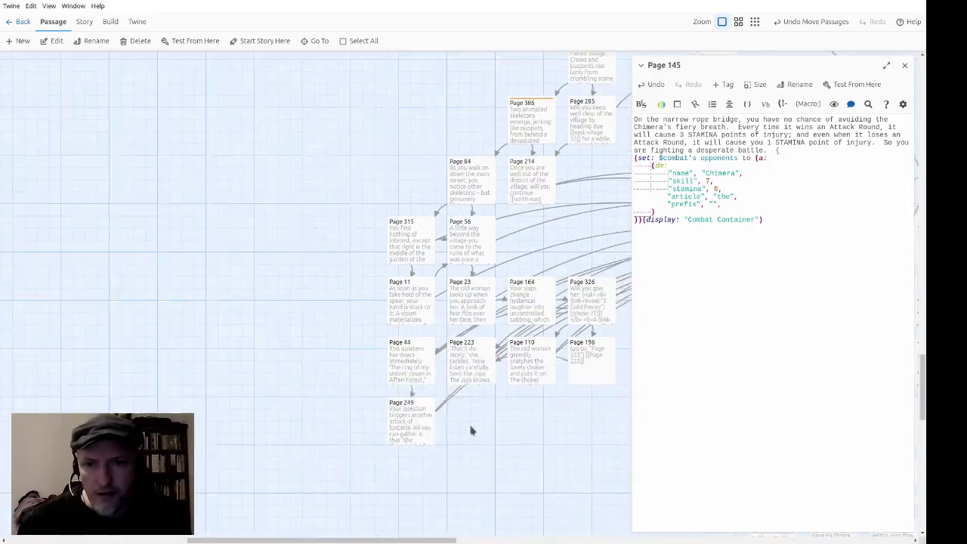
left_click_drag(926, 402, 927, 114)
left_click_drag(391, 540, 209, 541)
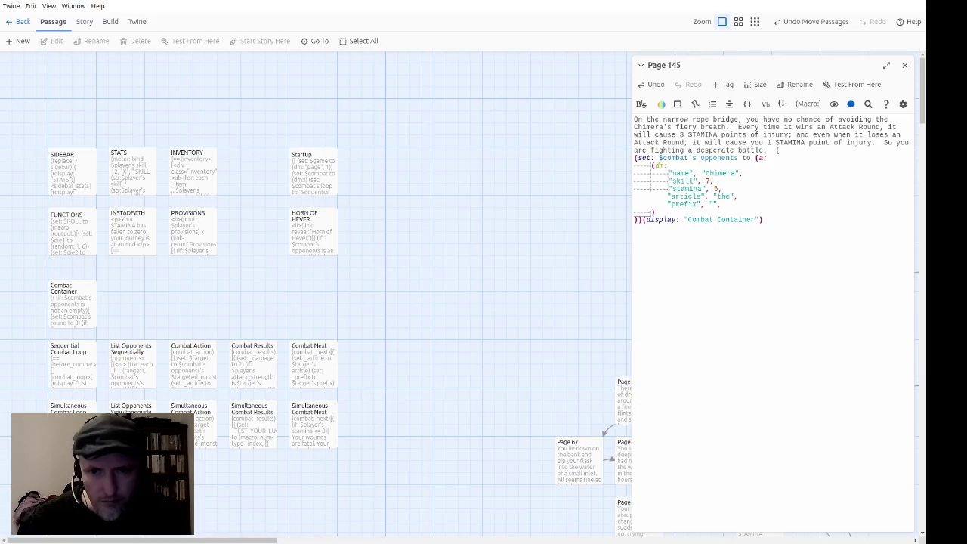
double_click(200, 370)
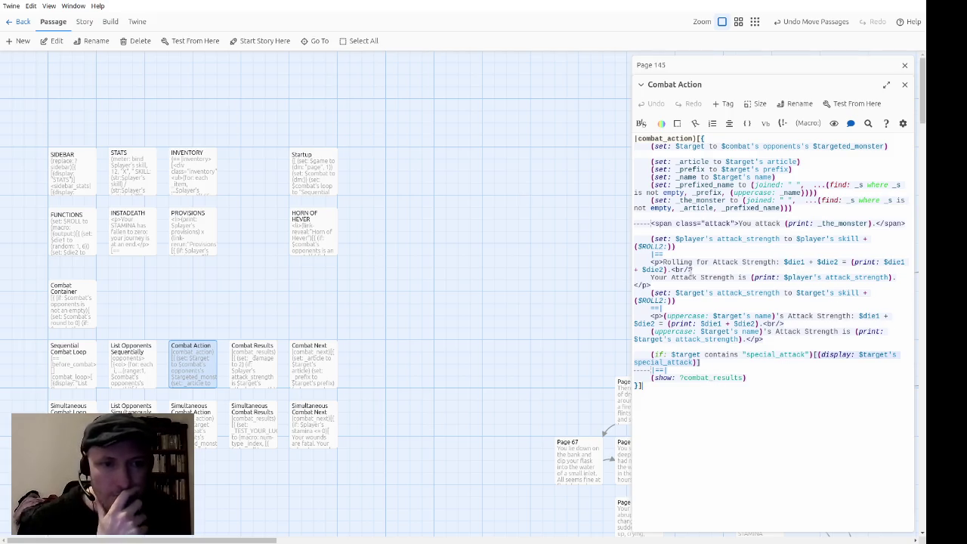
Inspect Combat Results and Simultaneous Combat Action, noting the (rerun: ?combat_on_hit) line, then close both.
double_click(266, 367)
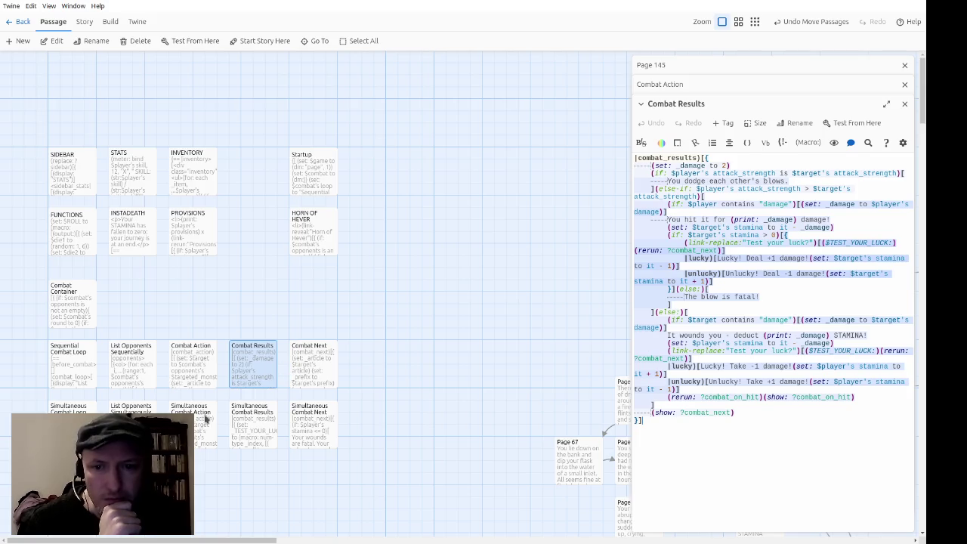
double_click(204, 420)
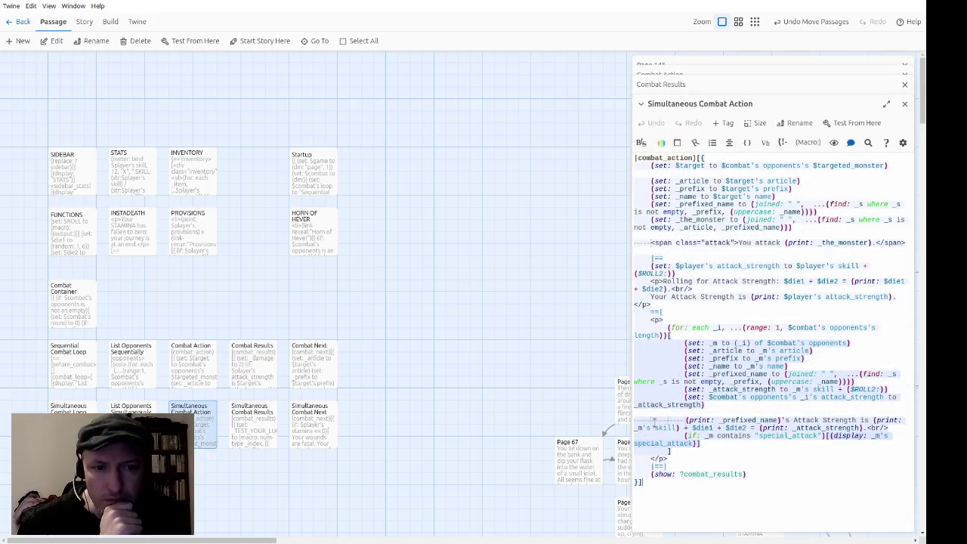
left_click(904, 103)
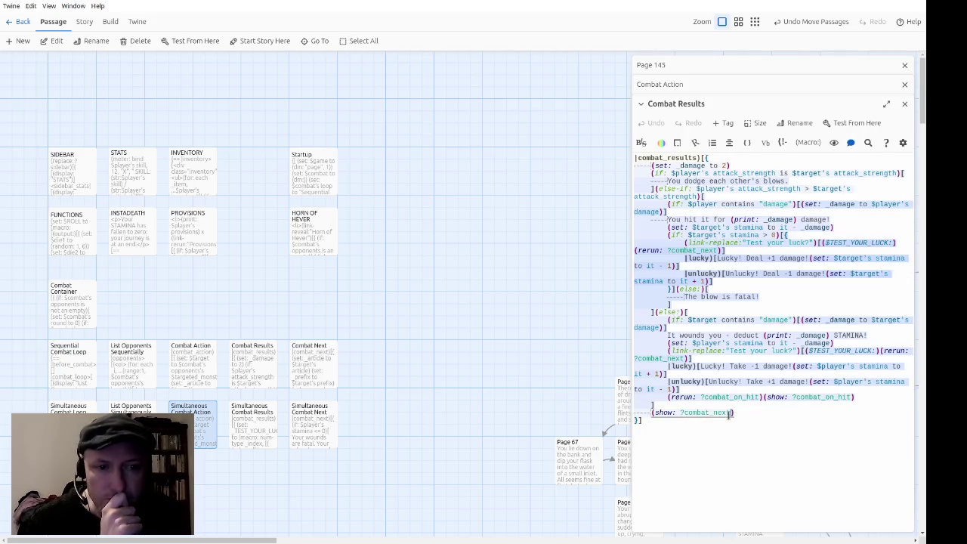
left_click(708, 397)
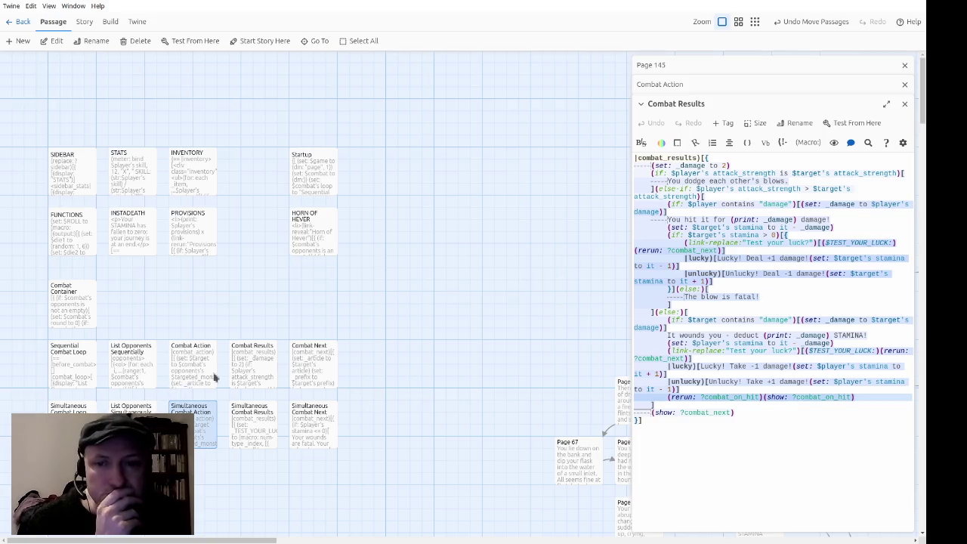
left_click(904, 104)
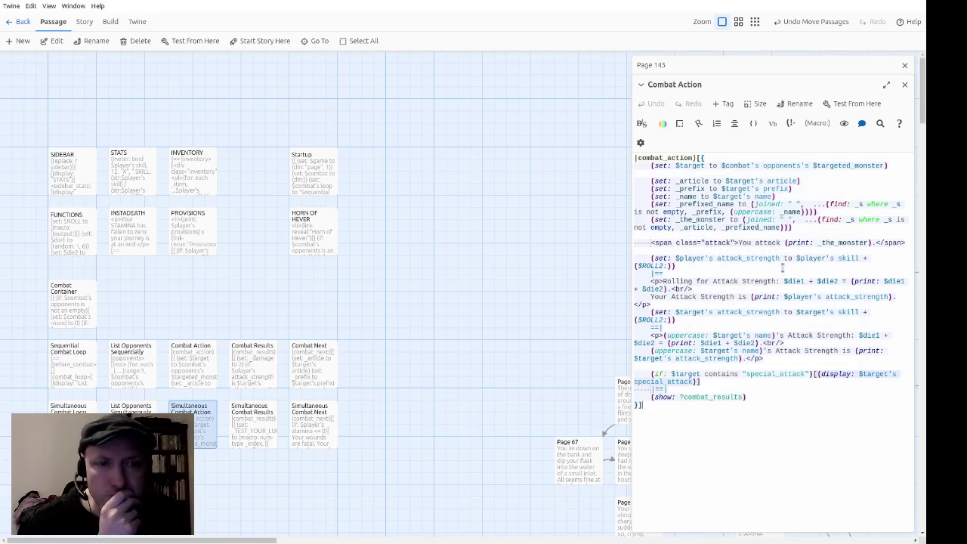
Review the List Opponents Sequentially and Simultaneously passages, including the ?combat_action rerun line, then close them.
double_click(121, 370)
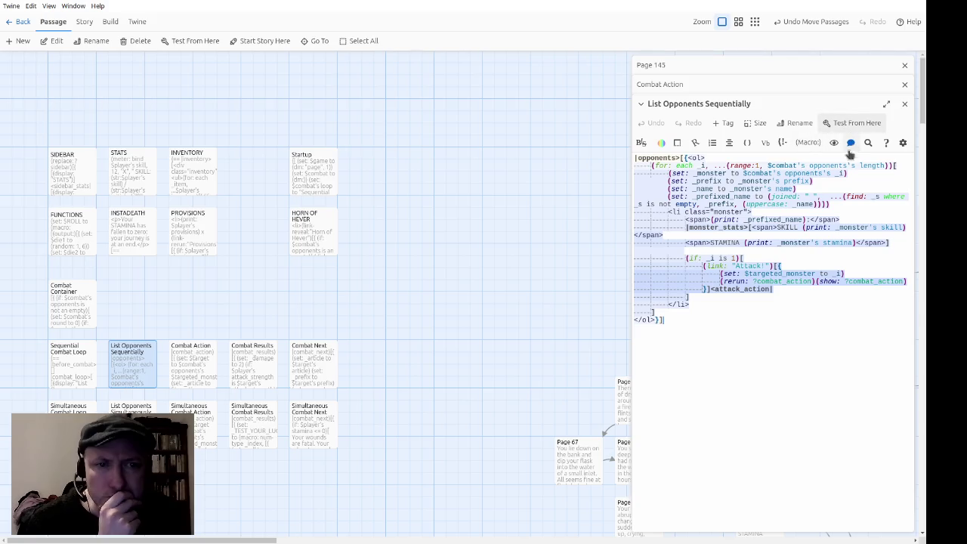
double_click(132, 408)
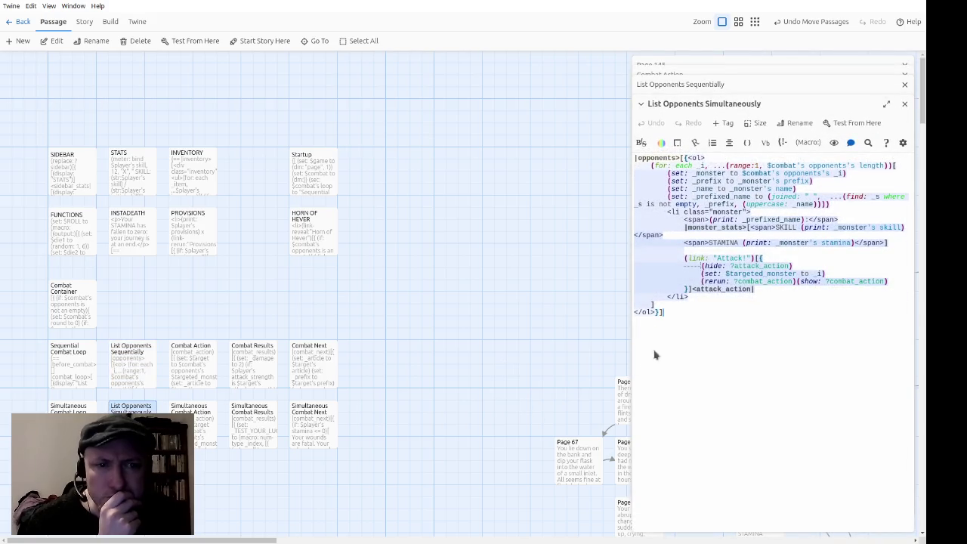
left_click(739, 310)
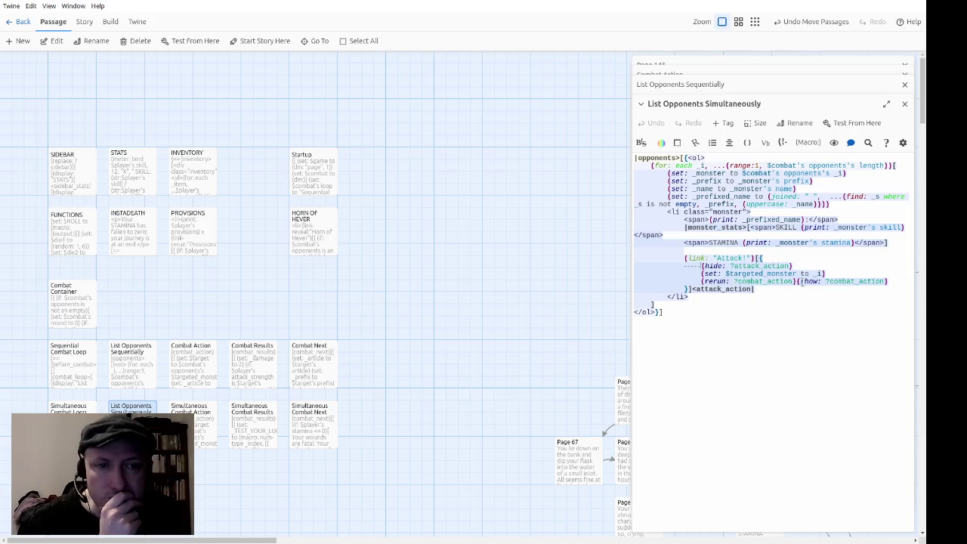
double_click(731, 281)
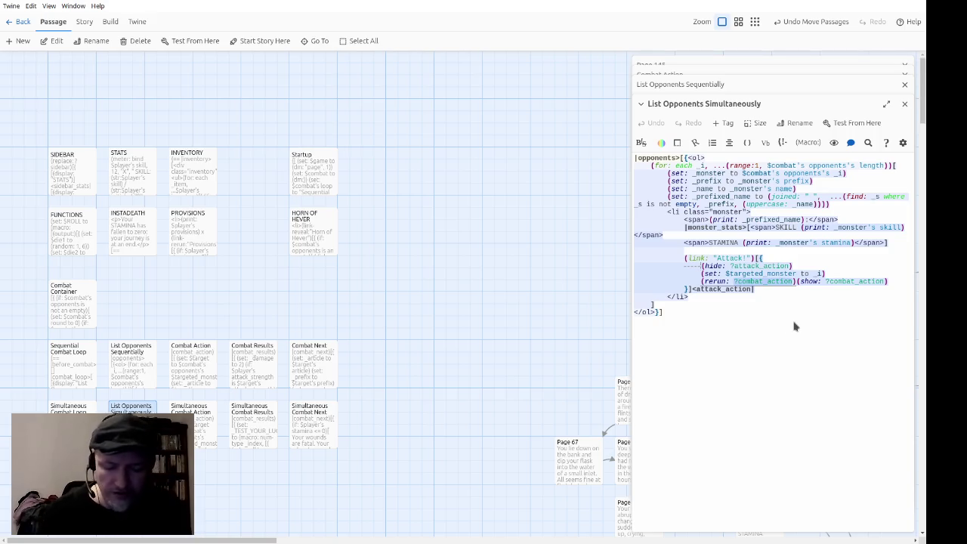
left_click(905, 104)
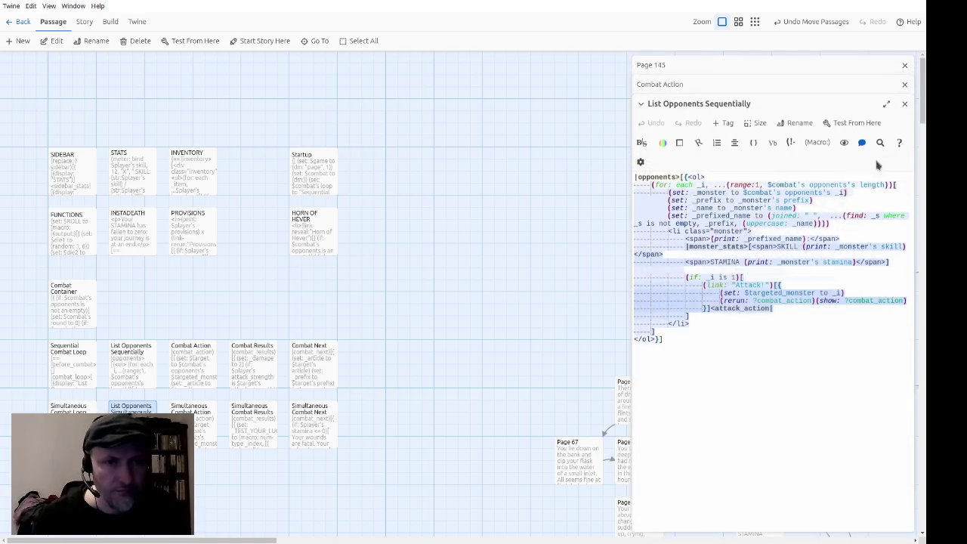
left_click(903, 104)
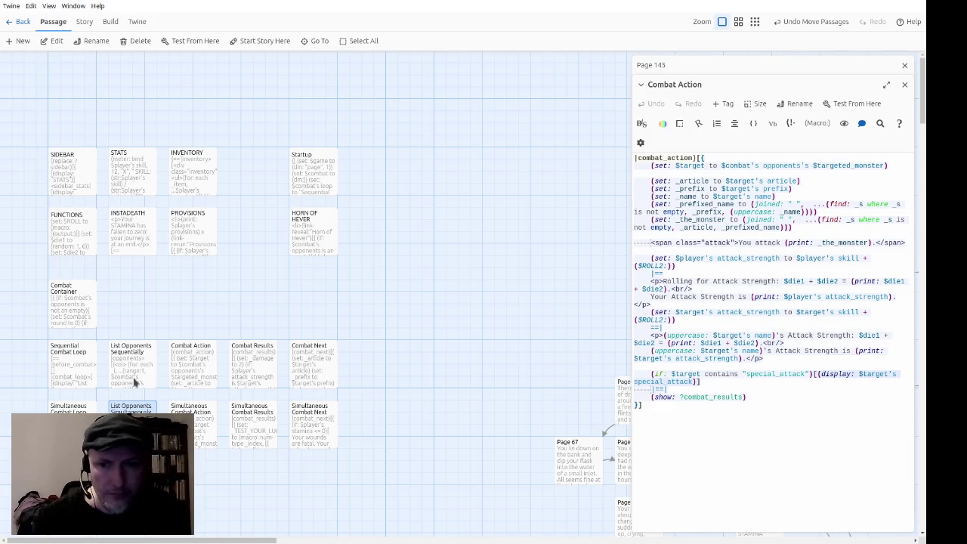
double_click(133, 383)
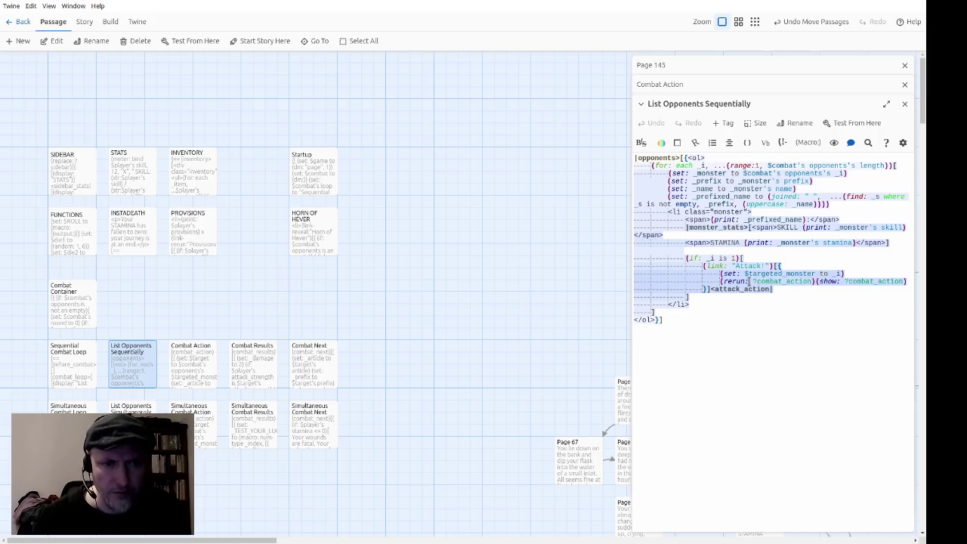
left_click(904, 103)
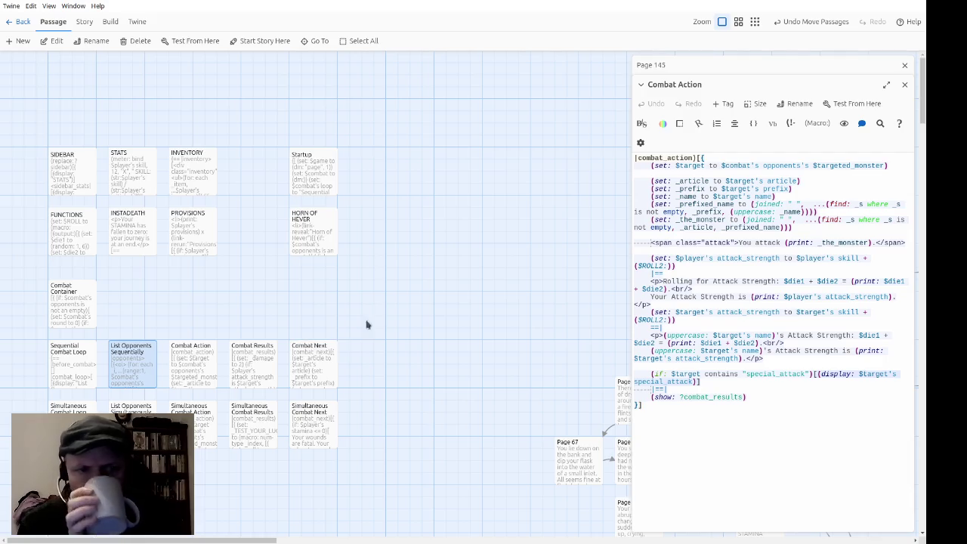
Open the Combat Results and Combat Next passages in the editor.
left_click(197, 378)
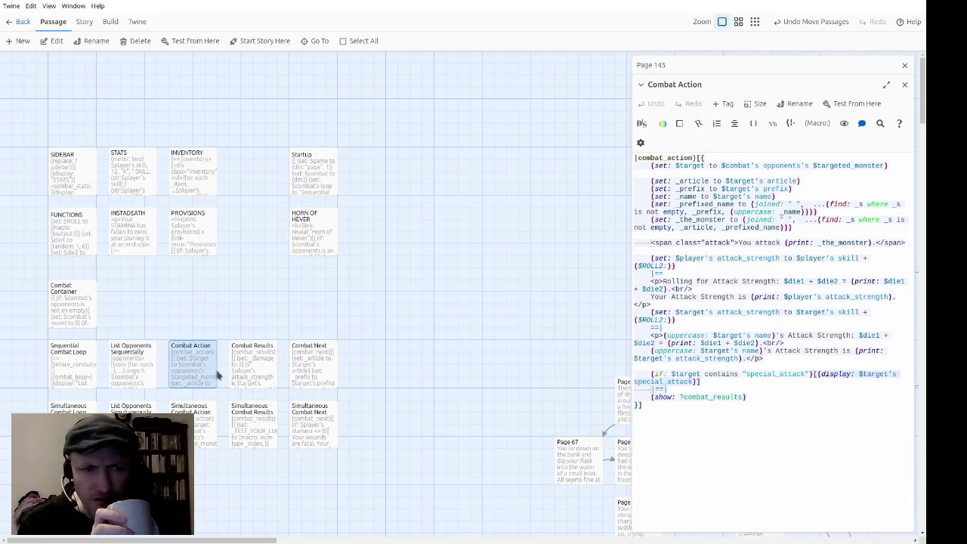
double_click(264, 369)
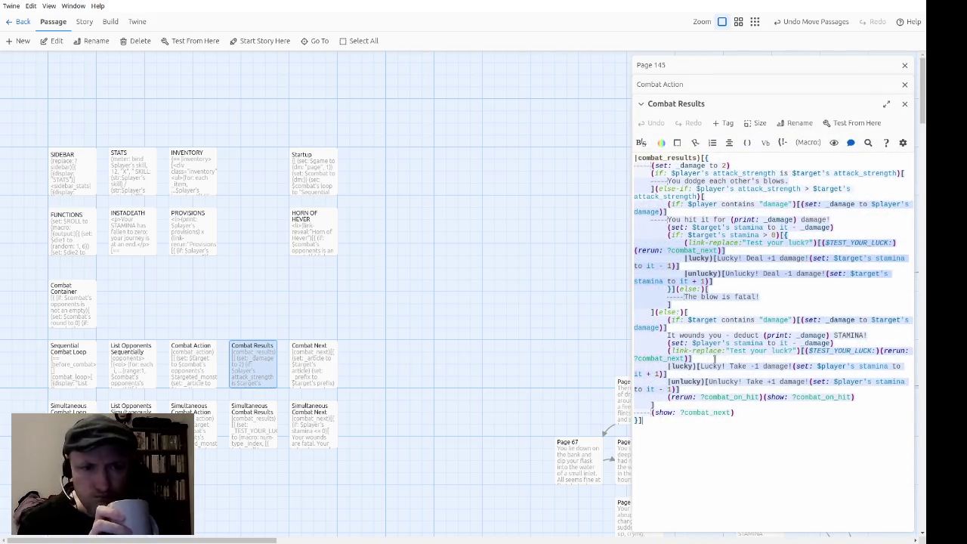
left_click(305, 370)
double_click(304, 370)
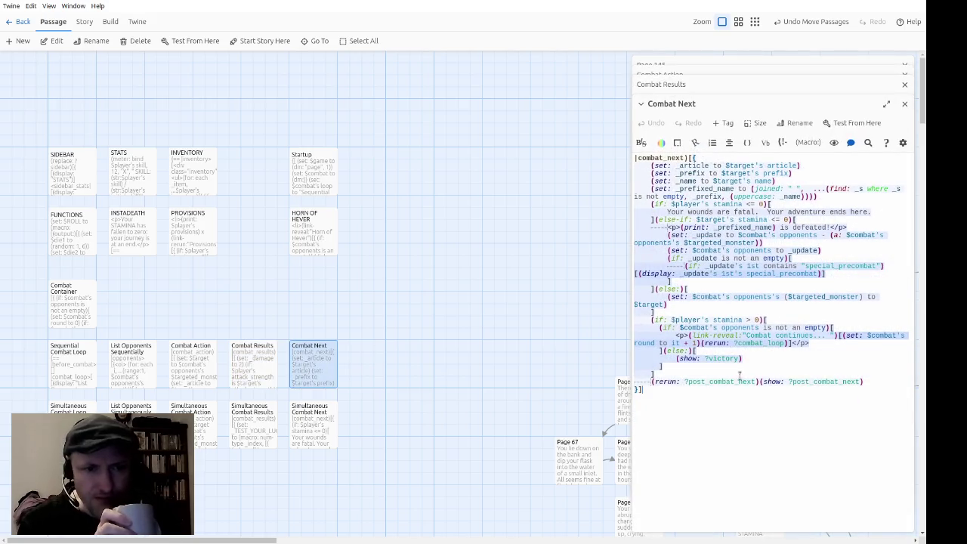
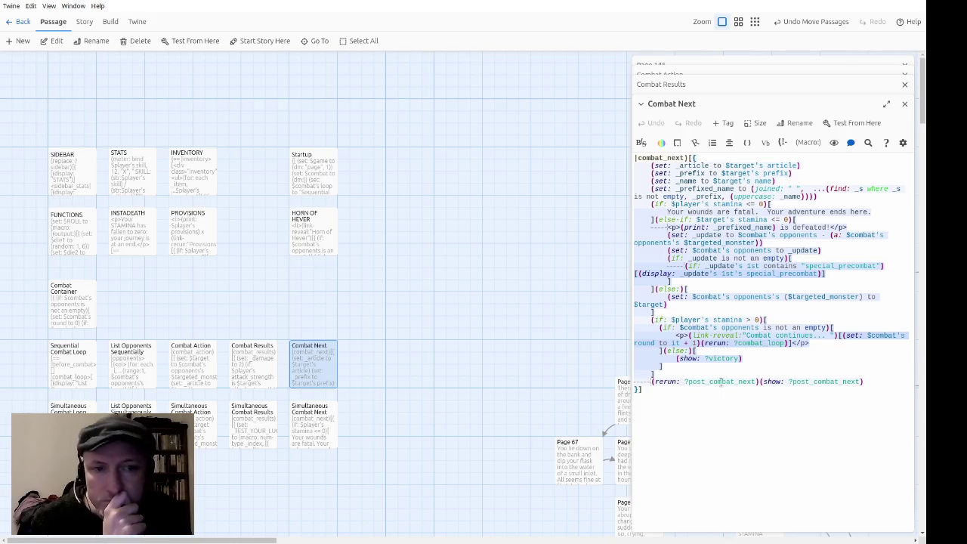
Review the Combat Next code around the post_combat_next rerun, _article and _prefix lines.
triple_click(719, 380)
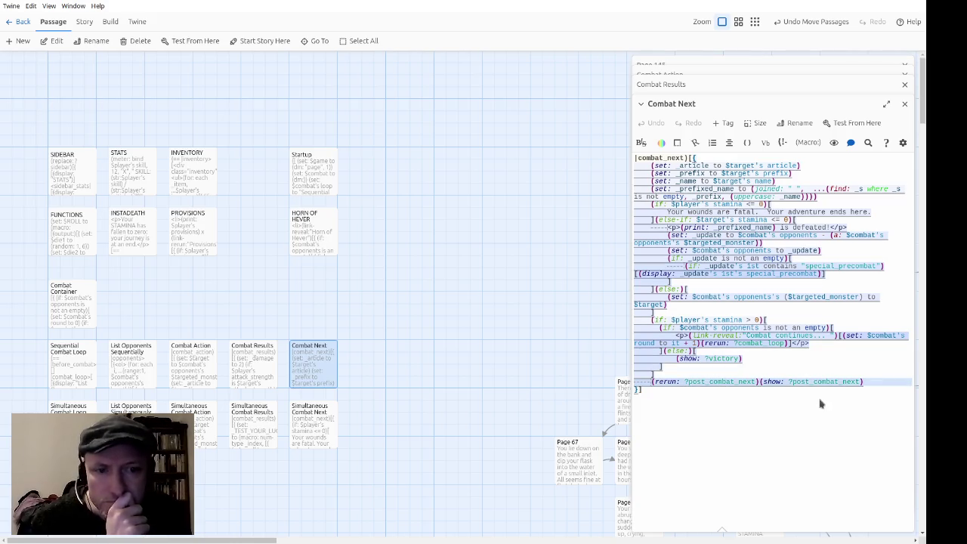
left_click(817, 337)
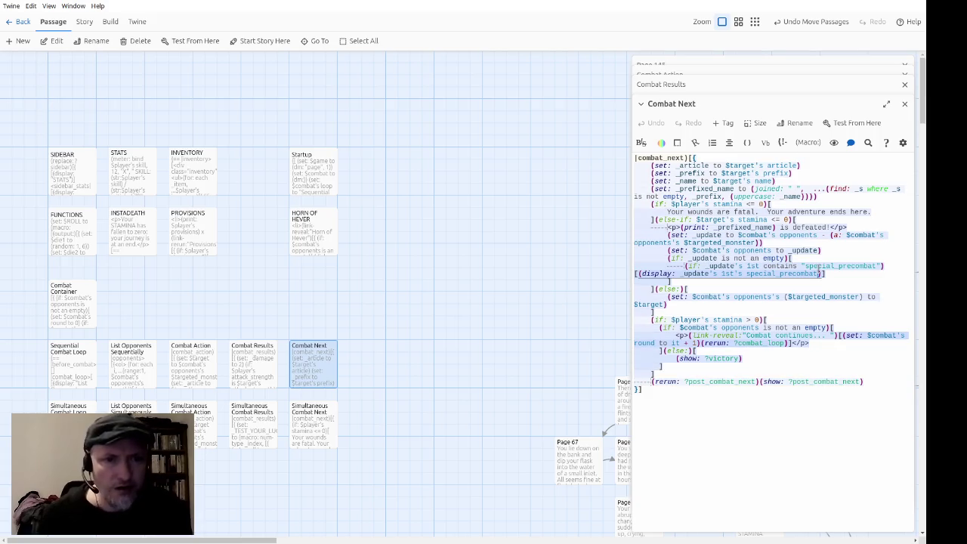
left_click(844, 168)
key("Home")
key("Down")
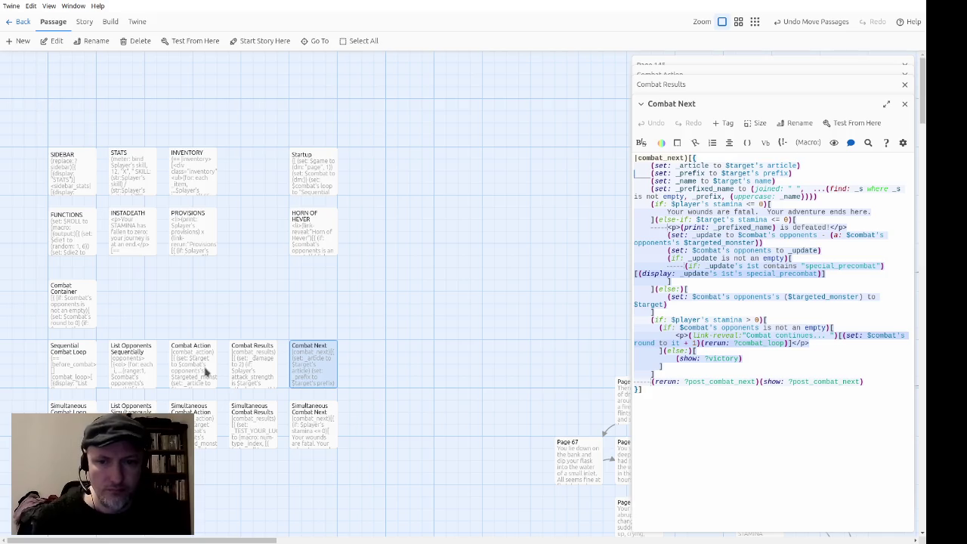
Open Combat Action to check its special_attack logic, then close the Combat Action and Combat Next editors.
double_click(205, 371)
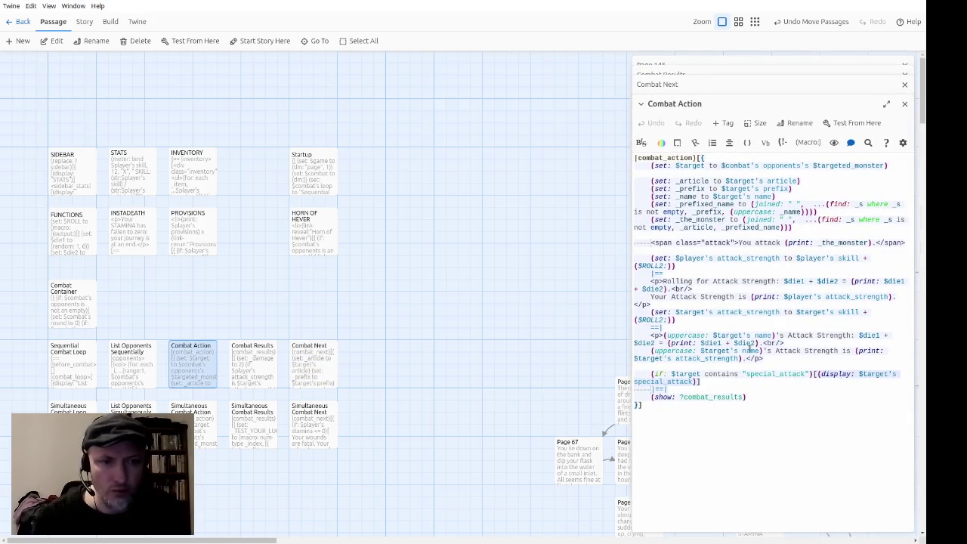
double_click(736, 374)
left_click(766, 381)
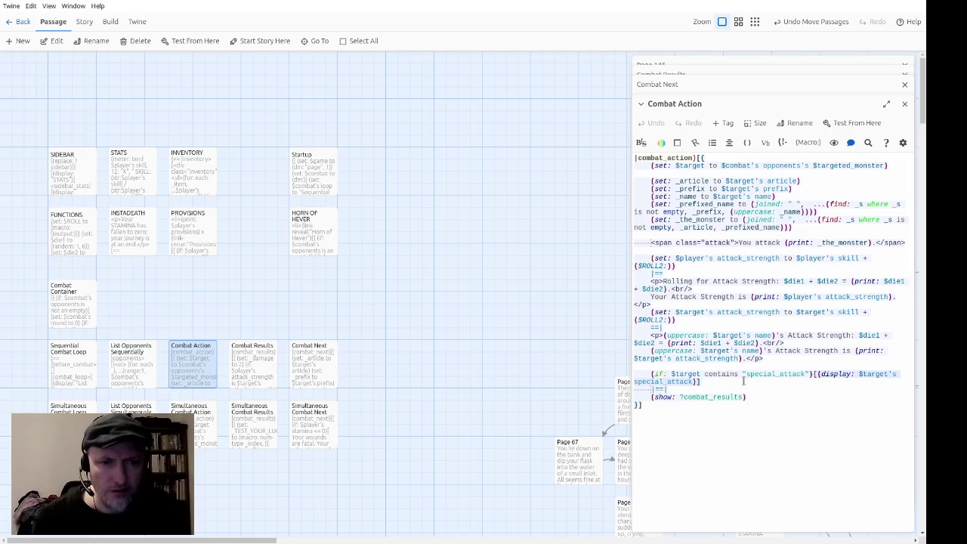
left_click(905, 105)
left_click(906, 104)
left_click(905, 103)
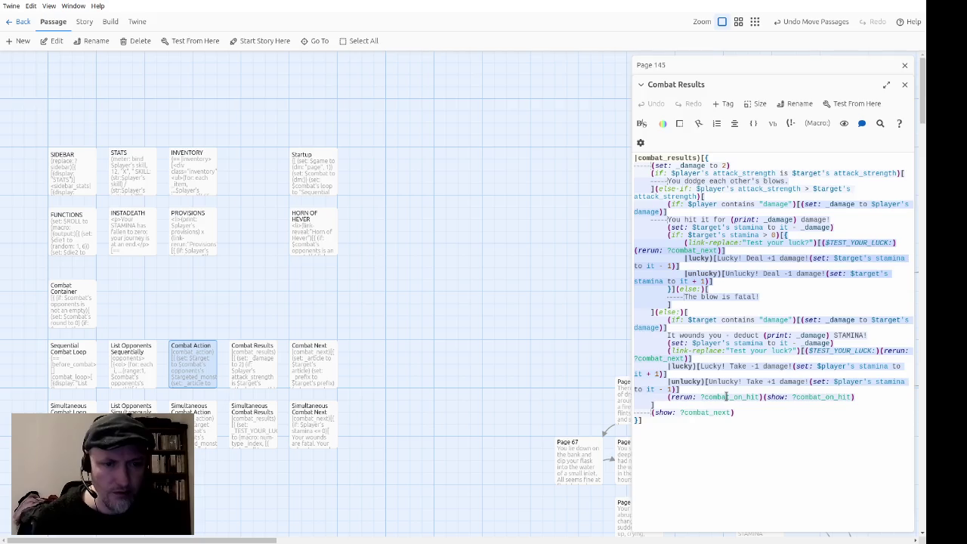
Review Combat Results' combat_on_hit and fatal-blow logic, then bring up Page 145's Chimera setup.
left_click(733, 379)
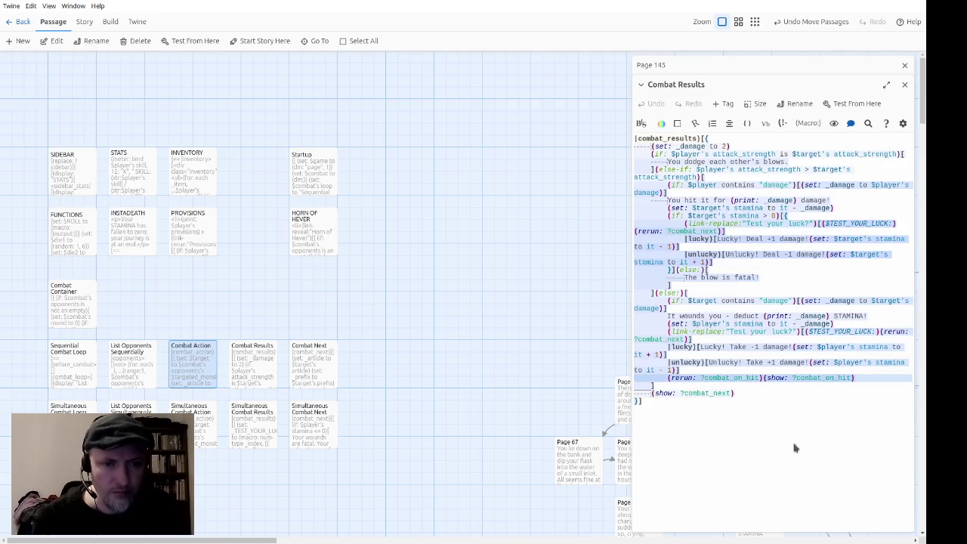
left_click(782, 273)
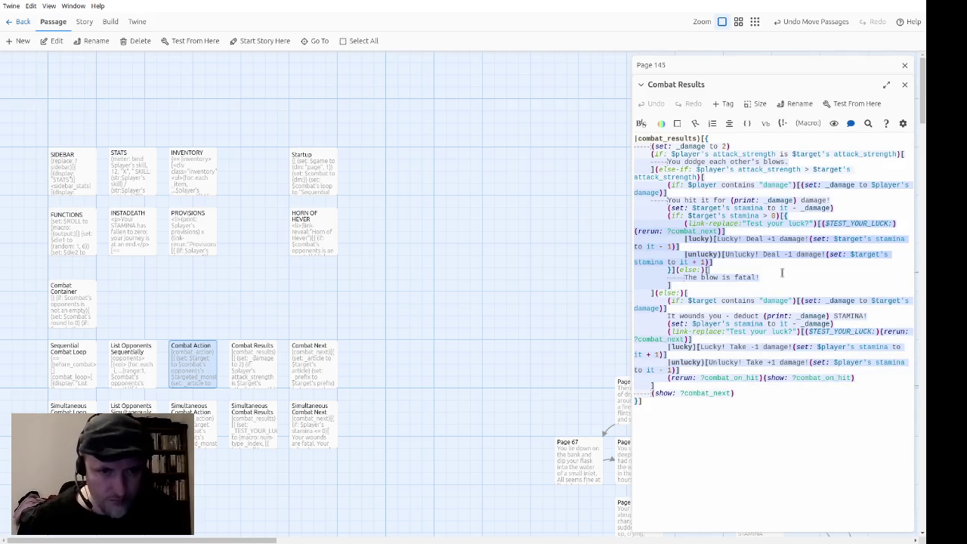
key("Up")
key("Up")
key("Up")
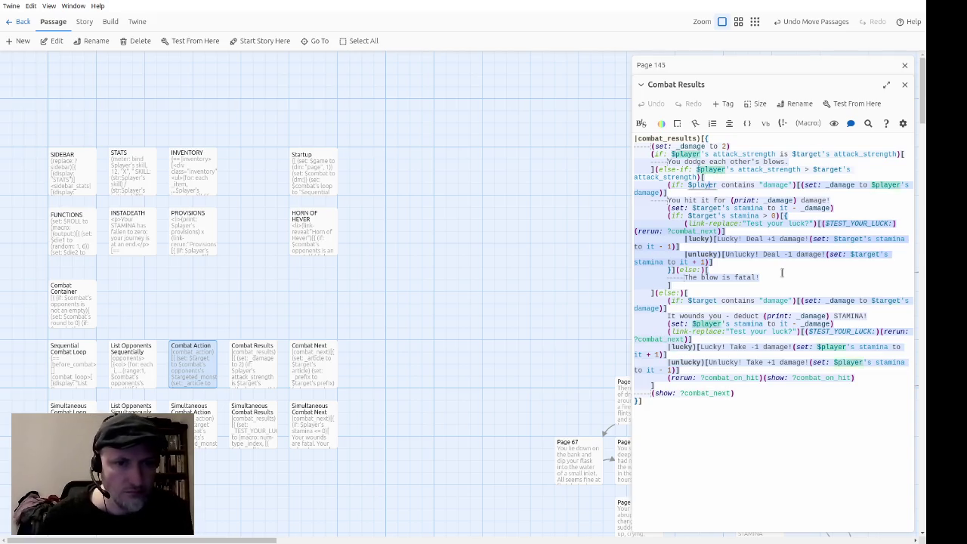
key("Down")
key("Down")
key("Down")
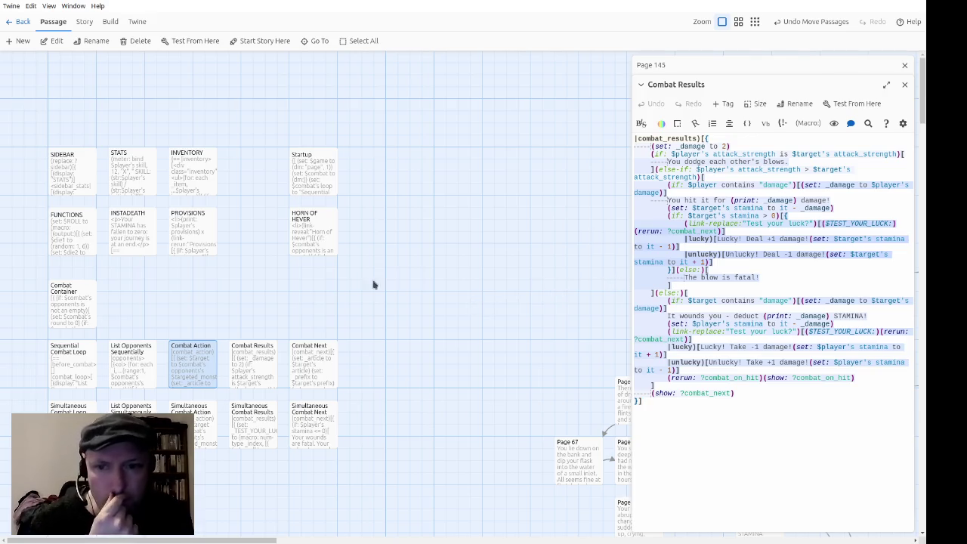
left_click(247, 369)
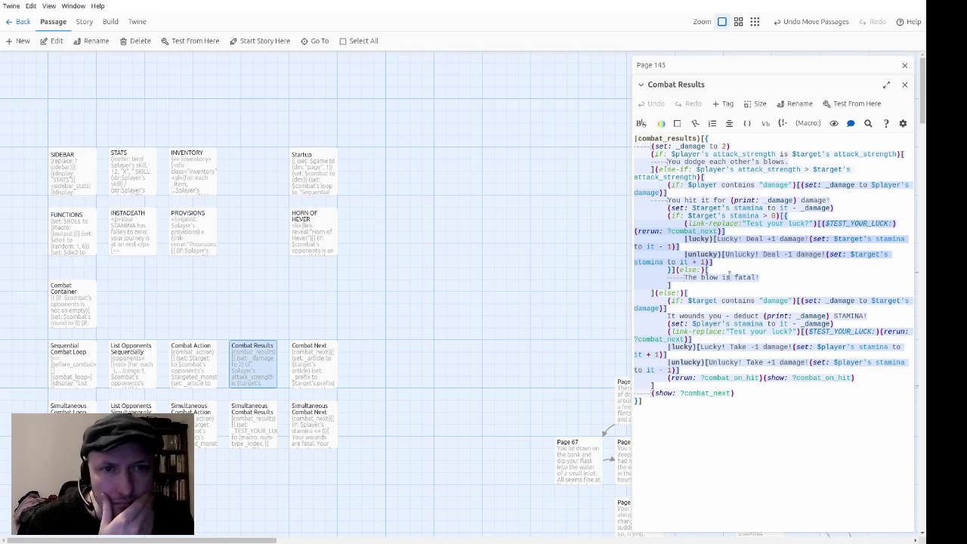
left_click(732, 70)
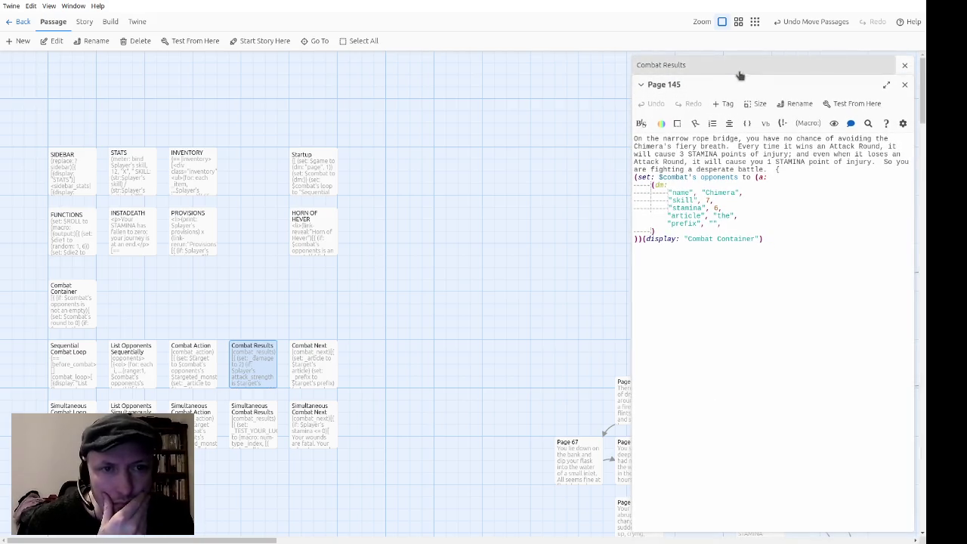
Add a "damage", 3 entry after the prefix line in the Chimera's datamap.
left_click(741, 70)
left_click(745, 68)
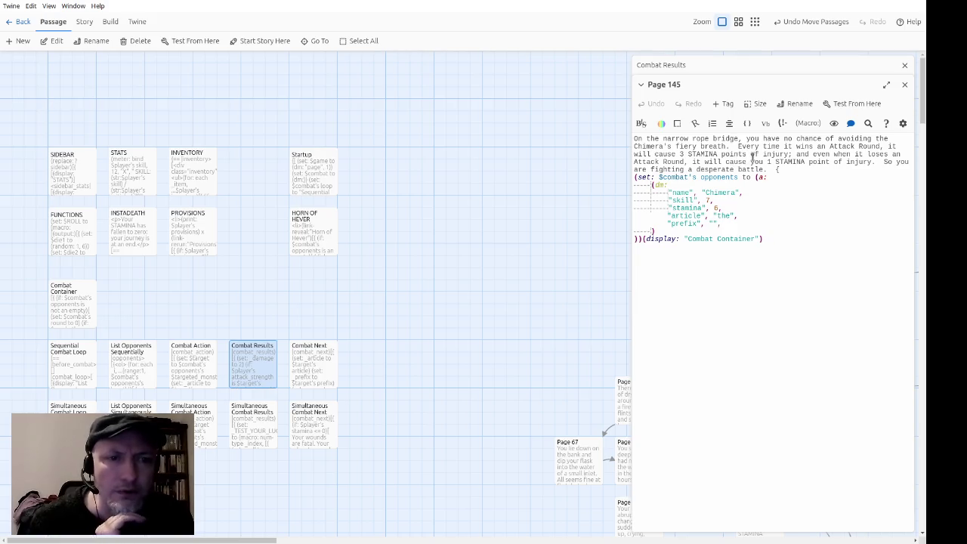
left_click(729, 223)
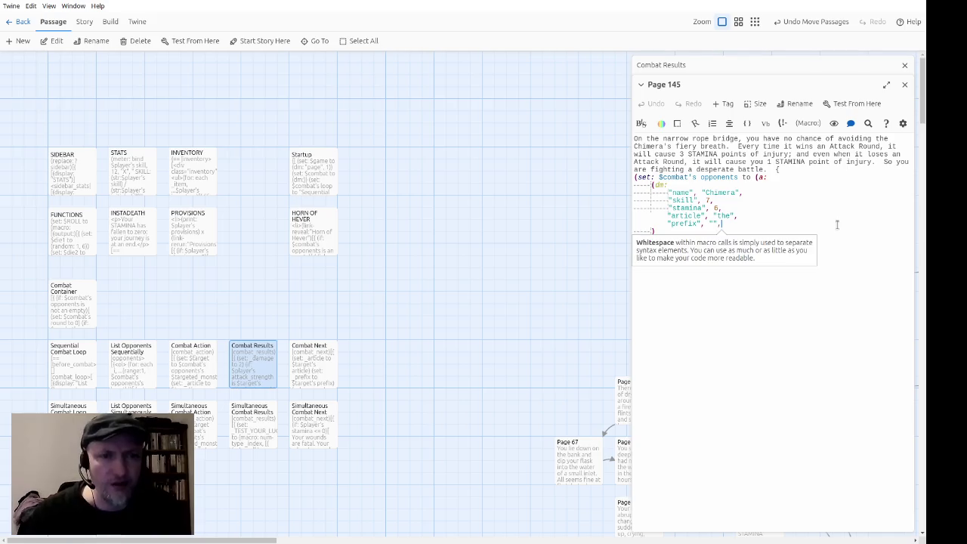
key("Return")
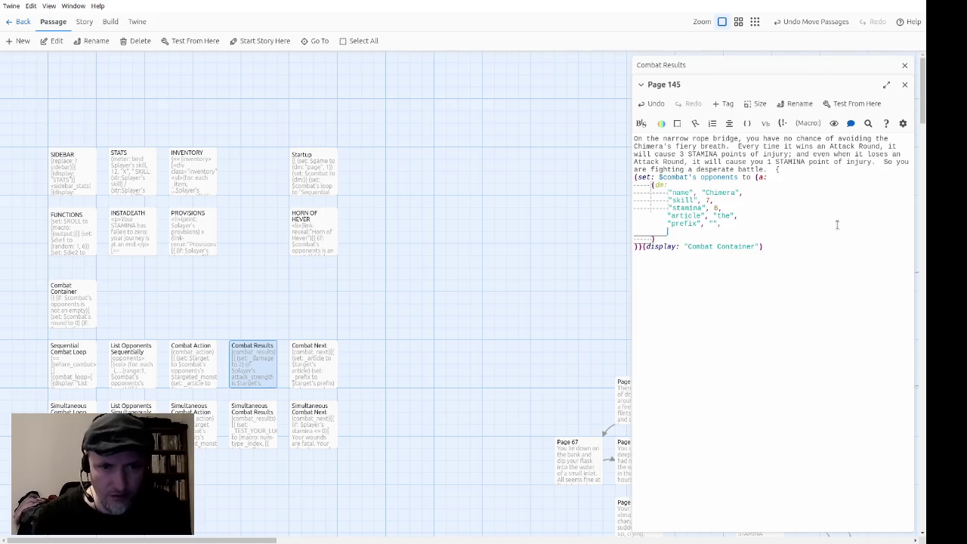
type("\"damage\", 3")
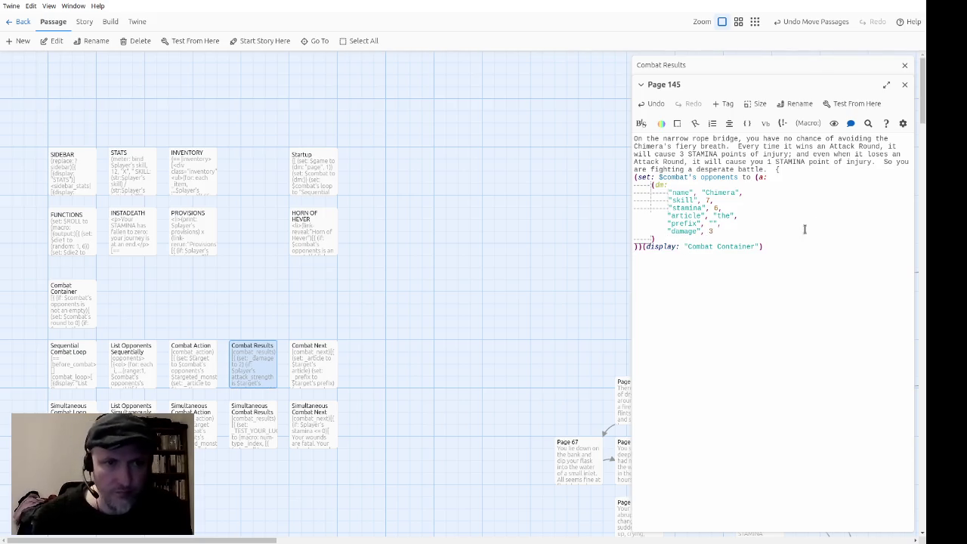
type(",")
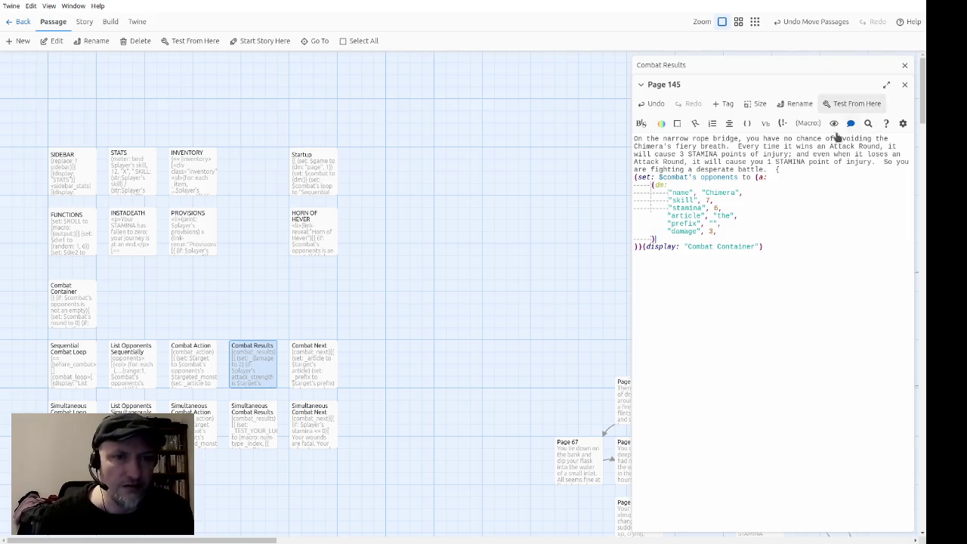
left_click(746, 65)
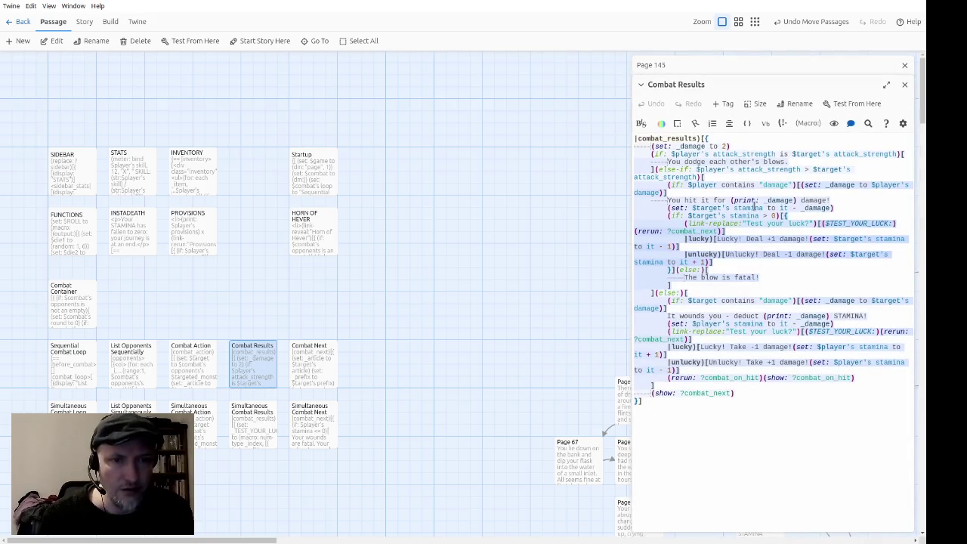
double_click(201, 366)
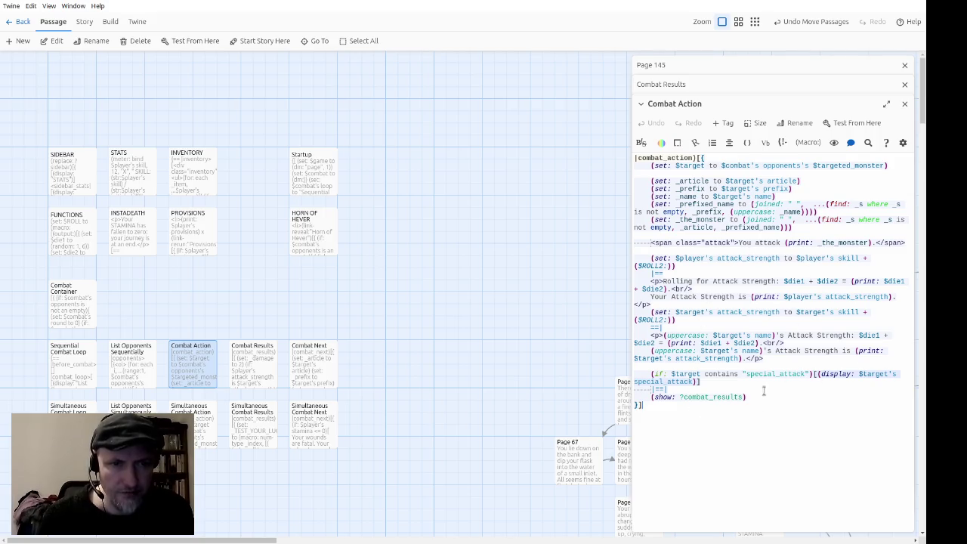
left_click(904, 103)
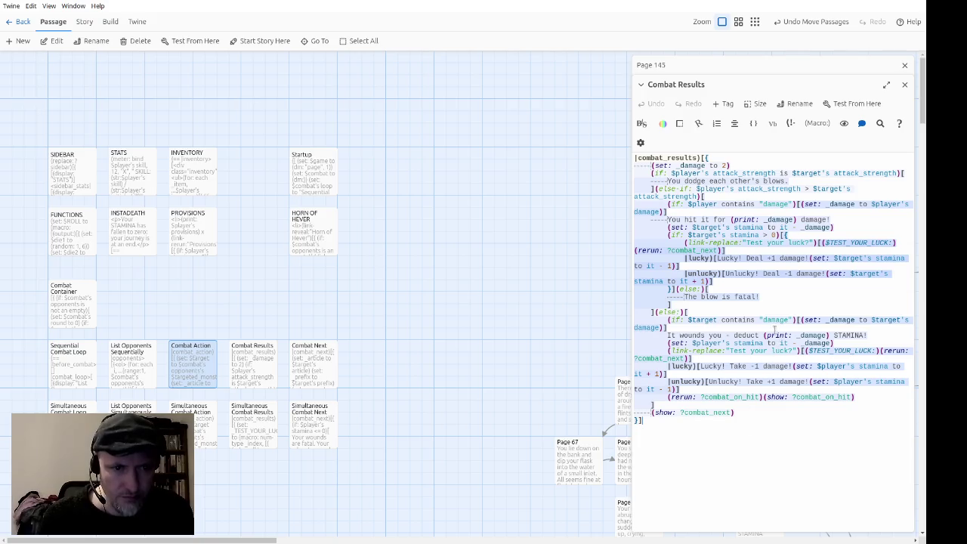
left_click(712, 344)
scroll(712, 343, "down", 1)
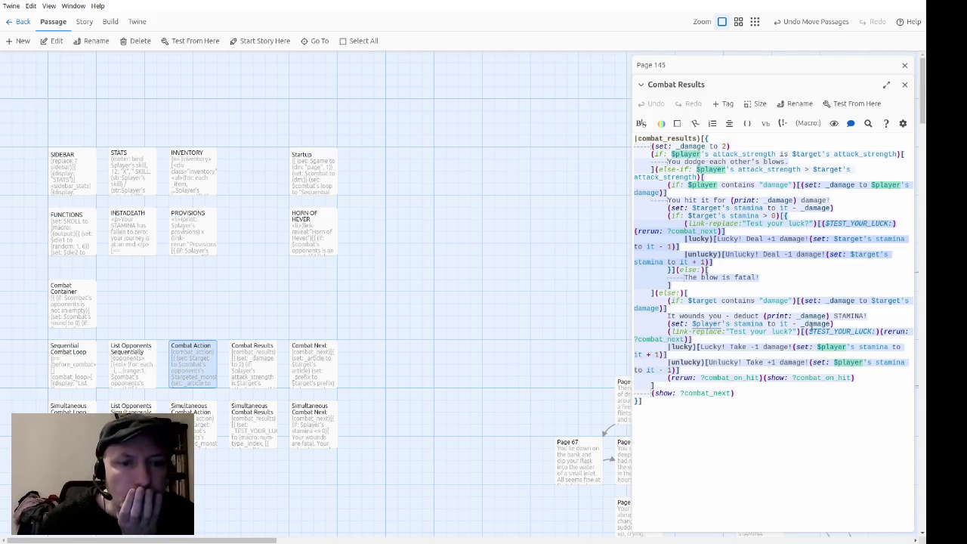
left_click(750, 377)
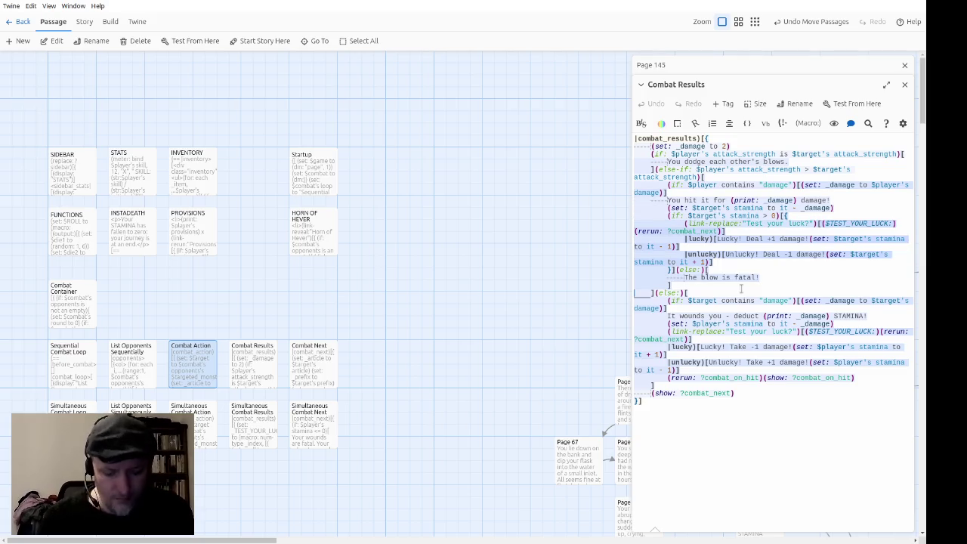
Paste the (rerun: ?combat_on_hit) line after the fatal-blow branch in Combat Results.
type("(rerun: ?combat_on_hit)(show: ?combat_on_hit)")
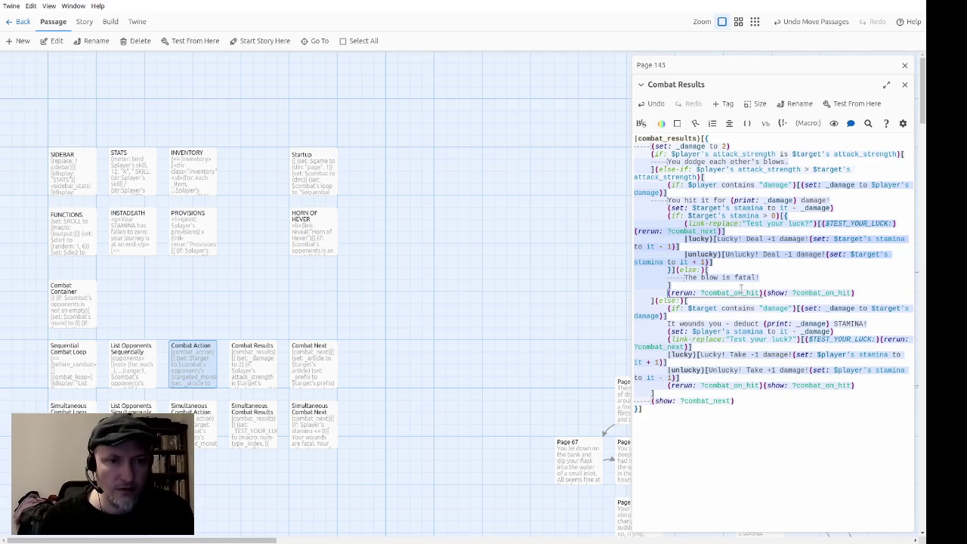
key("Up")
key("Up")
key("Up")
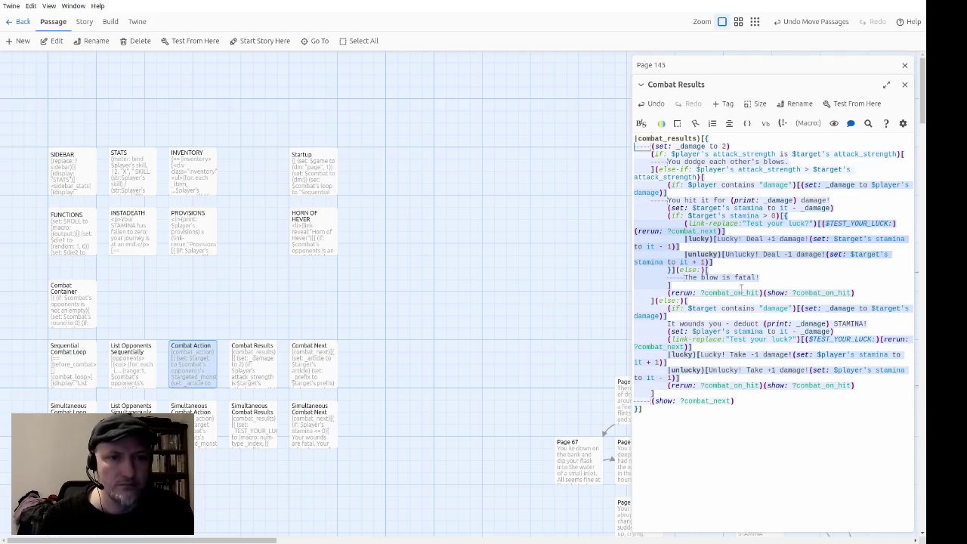
key("Down")
key("Down")
key("Down")
key("Up")
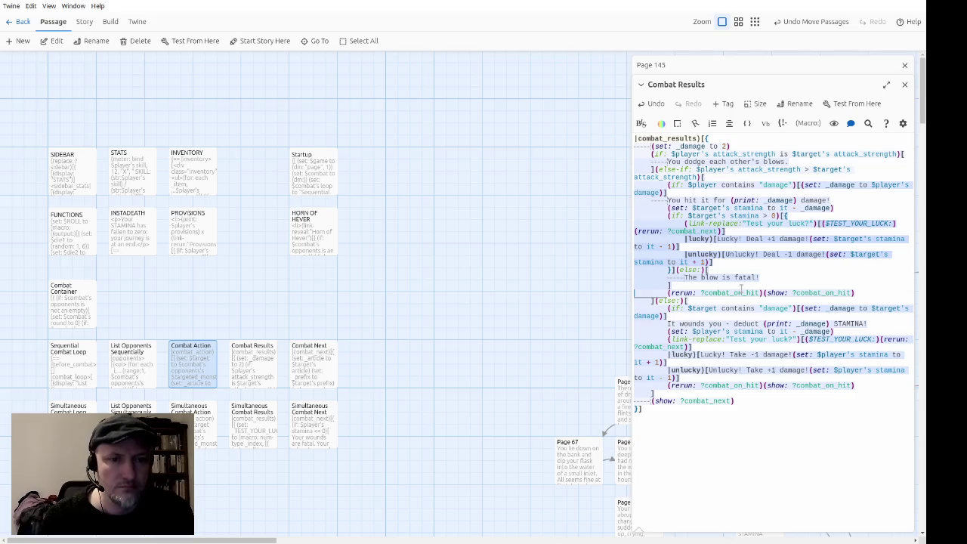
left_click(741, 291)
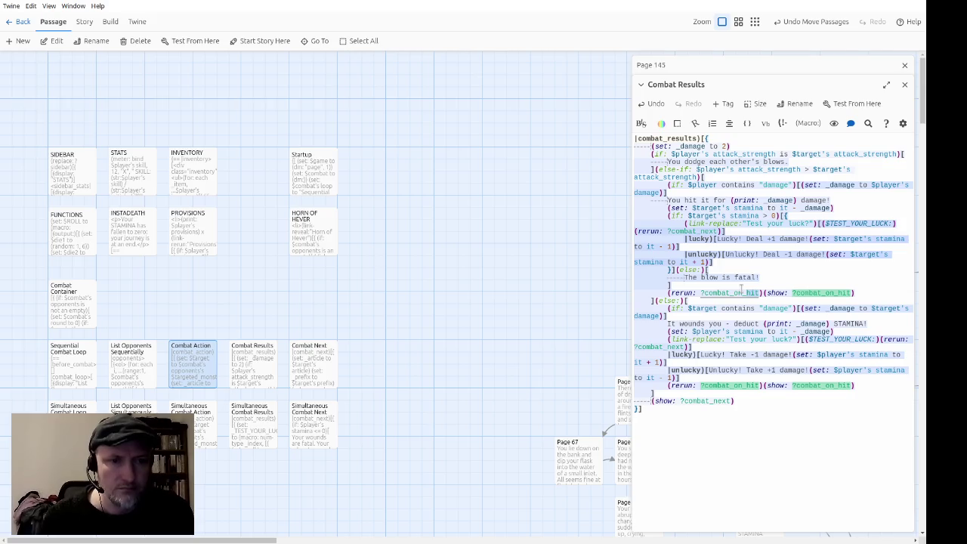
Rename the wounded-branch rerun hook to a player-specific hit hook name.
key("Down")
key("Down")
key("Down")
key("Down")
key("Down")
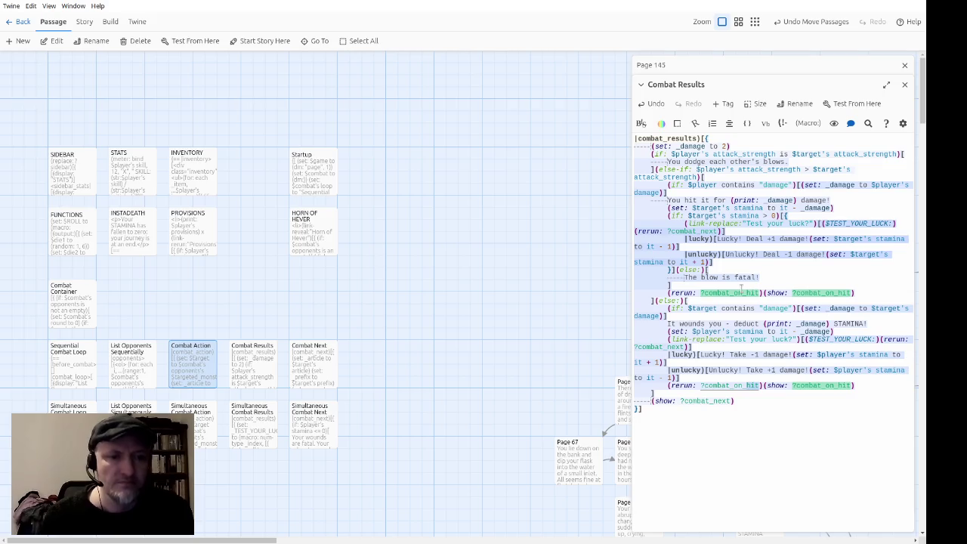
key("Left")
key("Left")
key("Left")
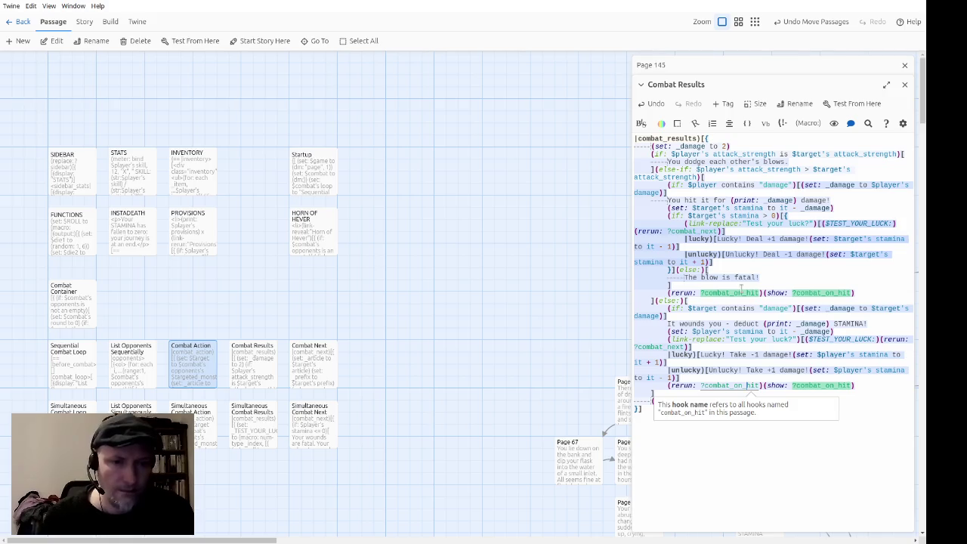
type("play")
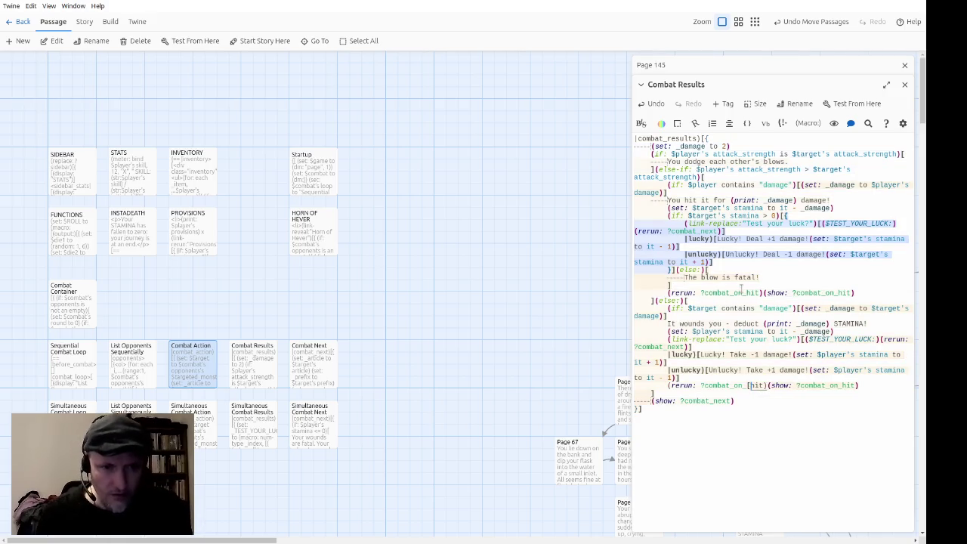
key("BackSpace")
key("BackSpace")
key("BackSpace")
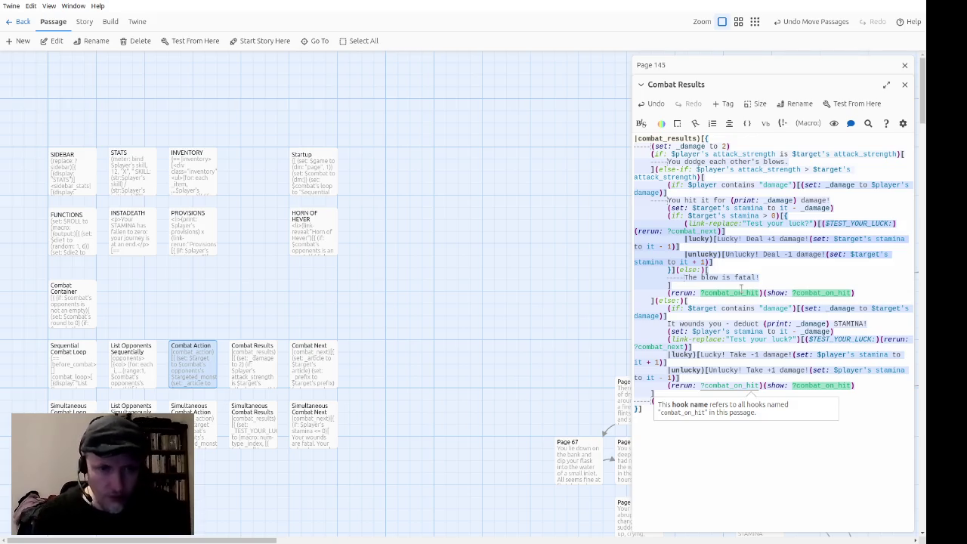
type("player_")
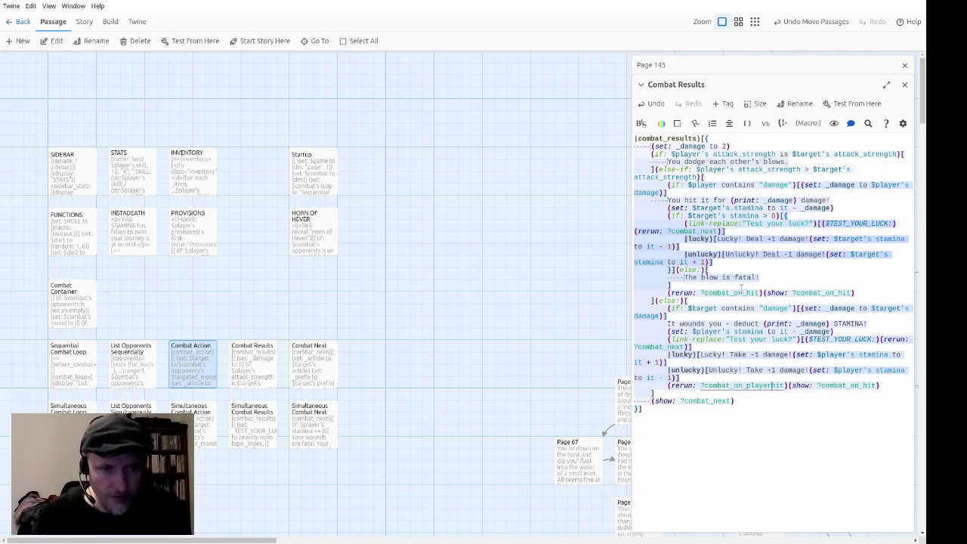
type("player_")
Prefix the hit branch's rerun and show hook names with enemy_.
left_click(741, 292)
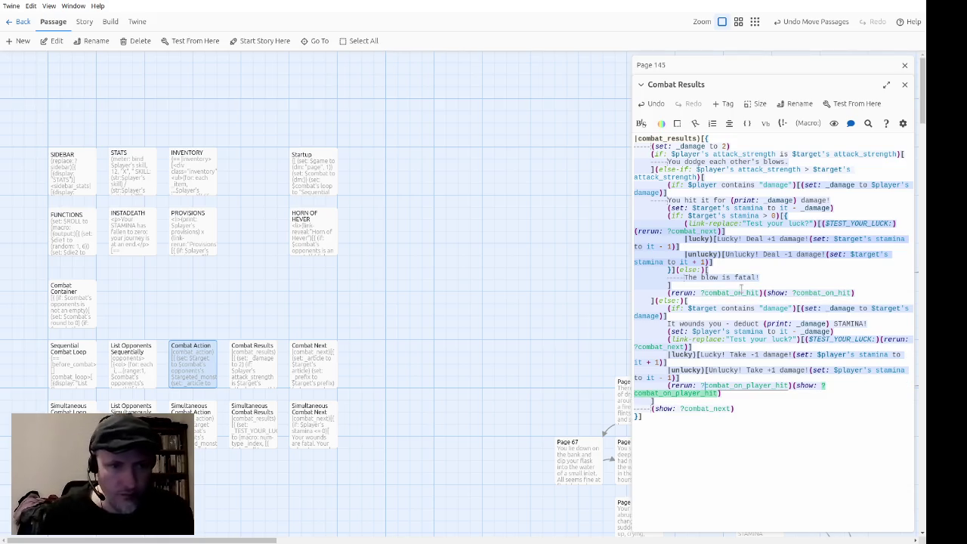
key("Left")
key("Left")
key("Left")
type("enemy_")
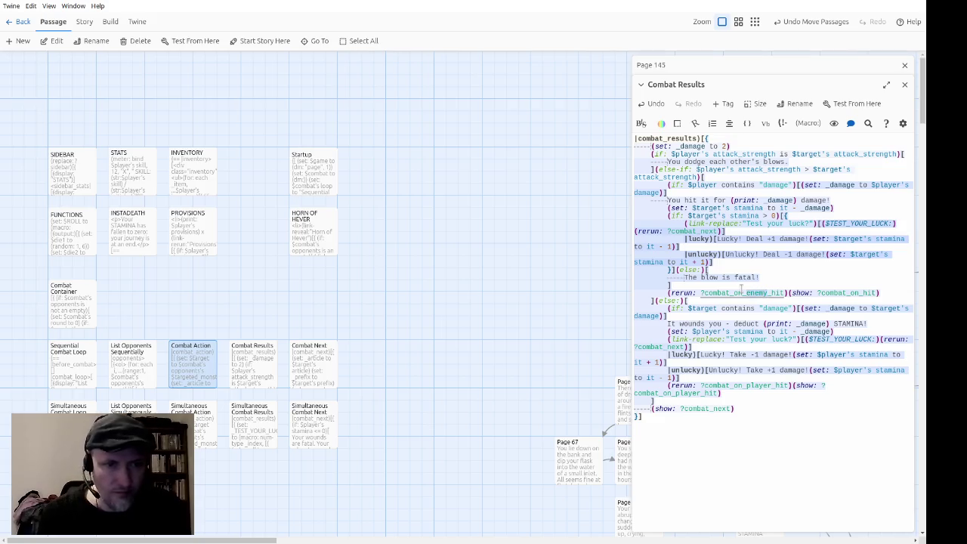
key("shift+Left")
key("shift+Left")
key("shift+Left")
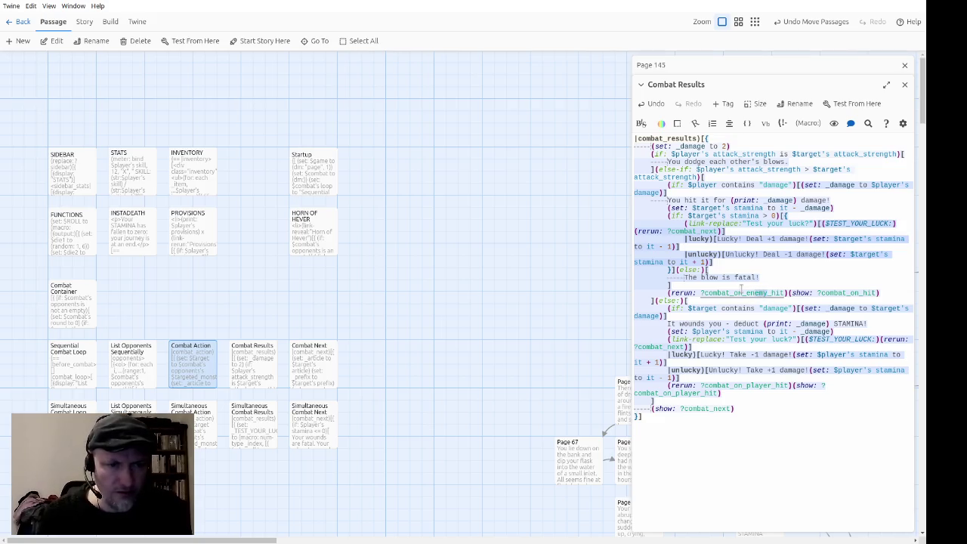
key("ctrl+c")
key("End")
key("Left")
key("Left")
key("Left")
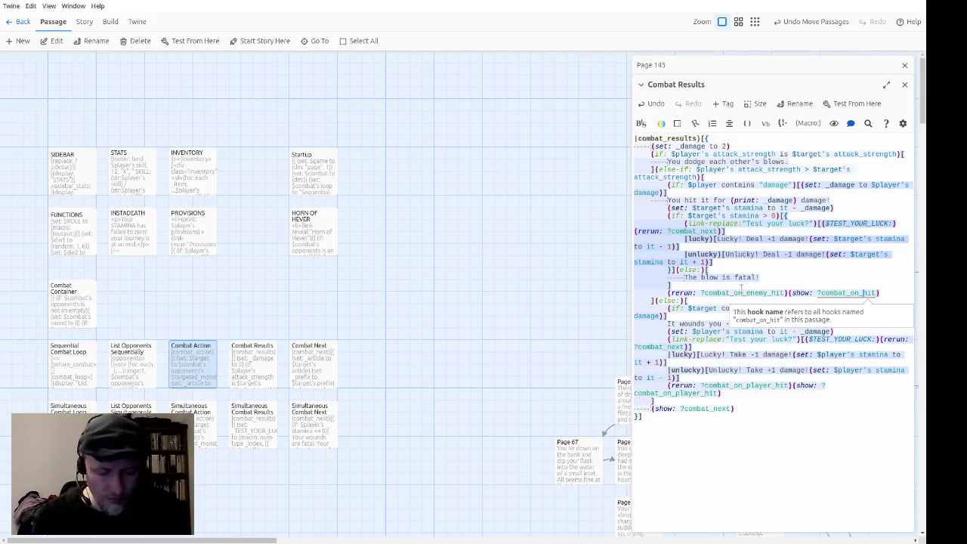
type("enemy_")
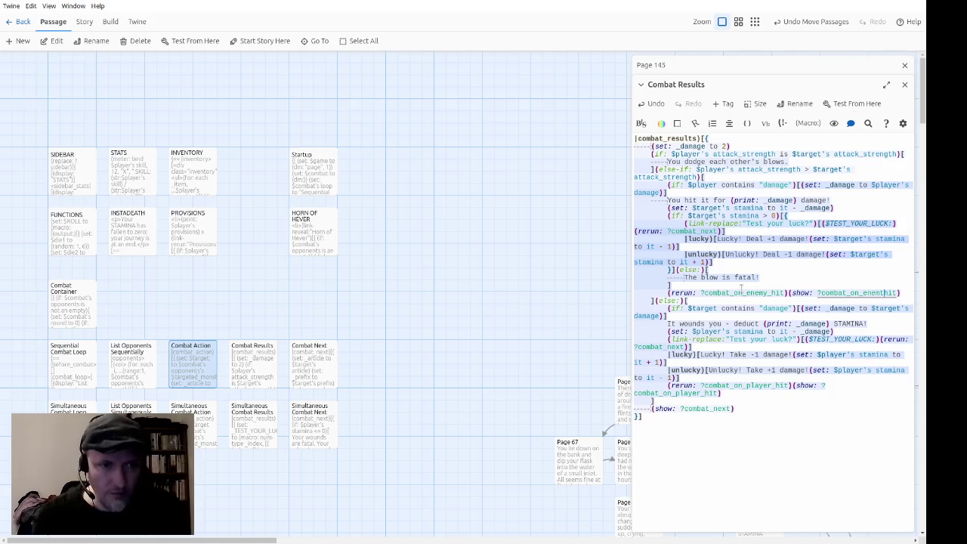
key("Home")
key("End")
key("Left")
key("Left")
key("Left")
key("Left")
key("Left")
key("Left")
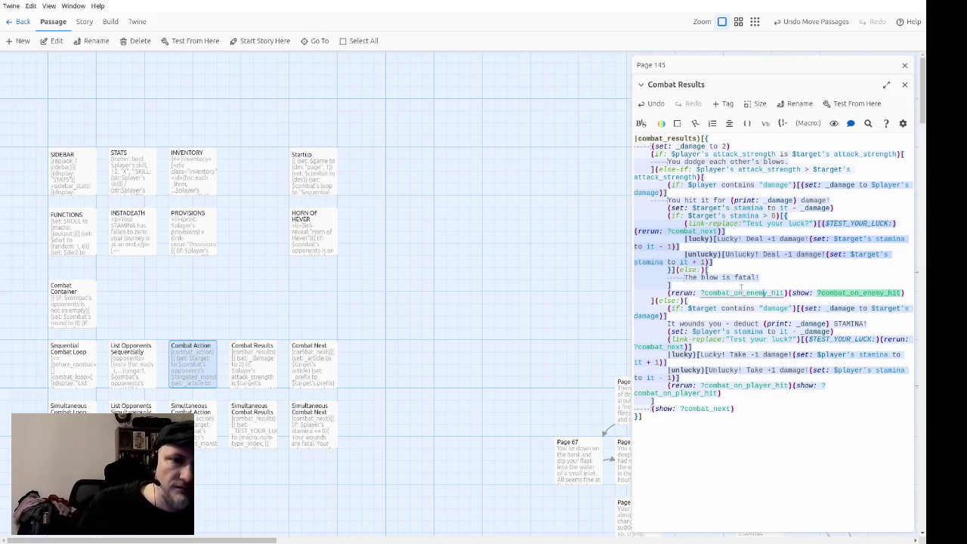
key("Left")
key("Left")
key("Left")
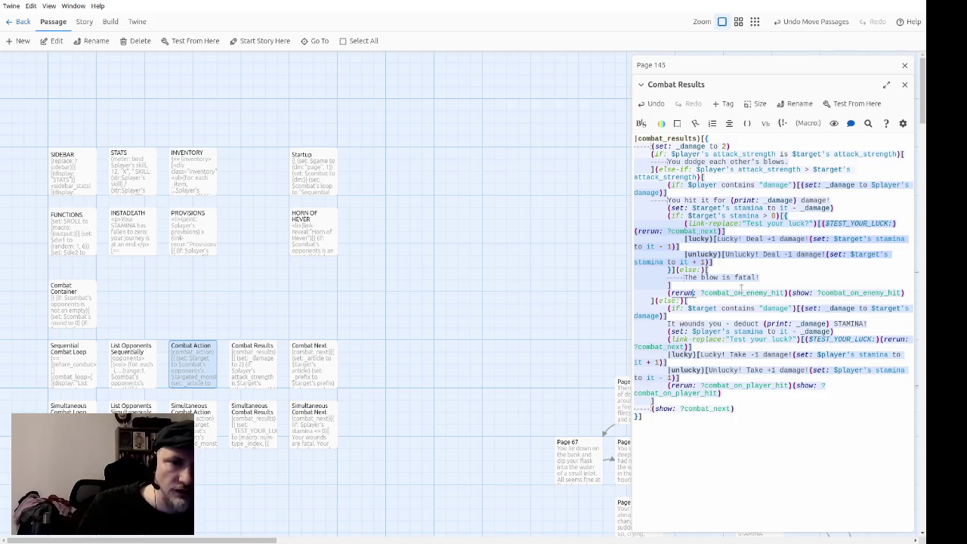
Change enemy_ to target in both hook names, giving ?combat_on_target_hit.
left_click(741, 292)
key("Delete")
key("Delete")
key("Delete")
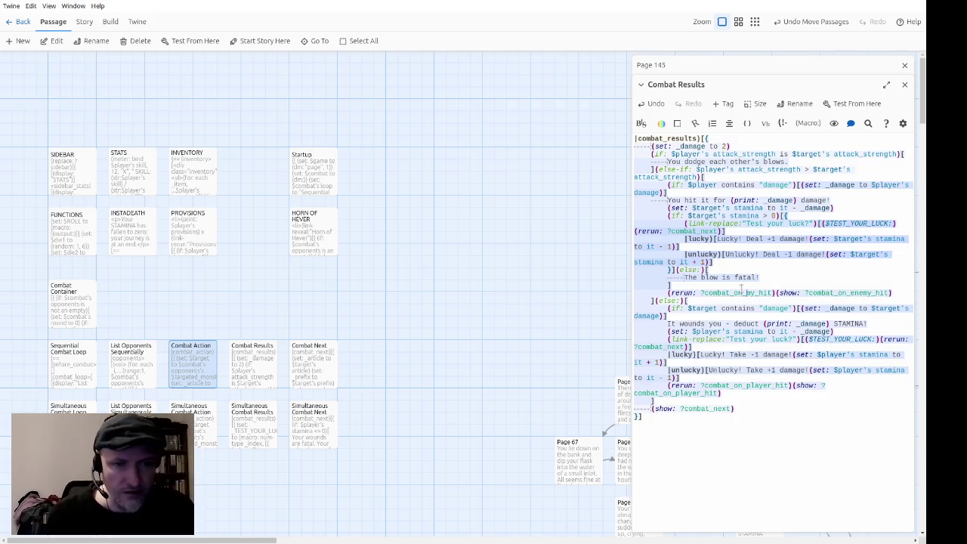
type("target")
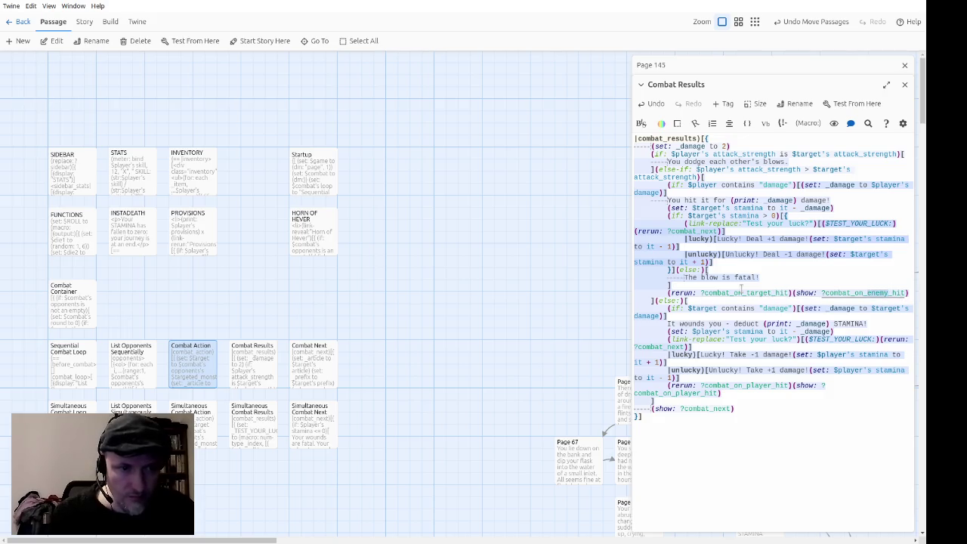
key("Delete")
key("Delete")
key("Delete")
type("target")
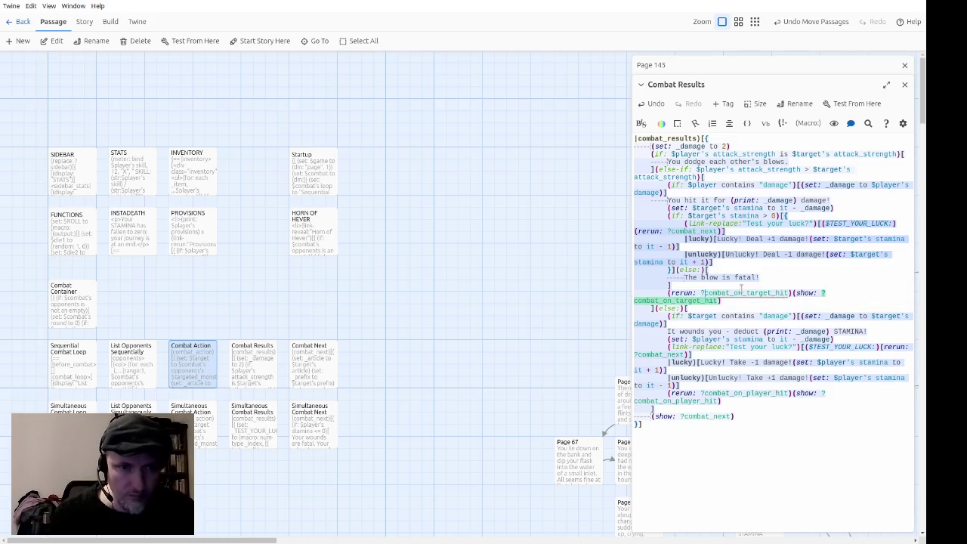
Copy the target-hit rerun/show line and paste it after the 'You dodge' message.
triple_click(741, 289)
key("Left")
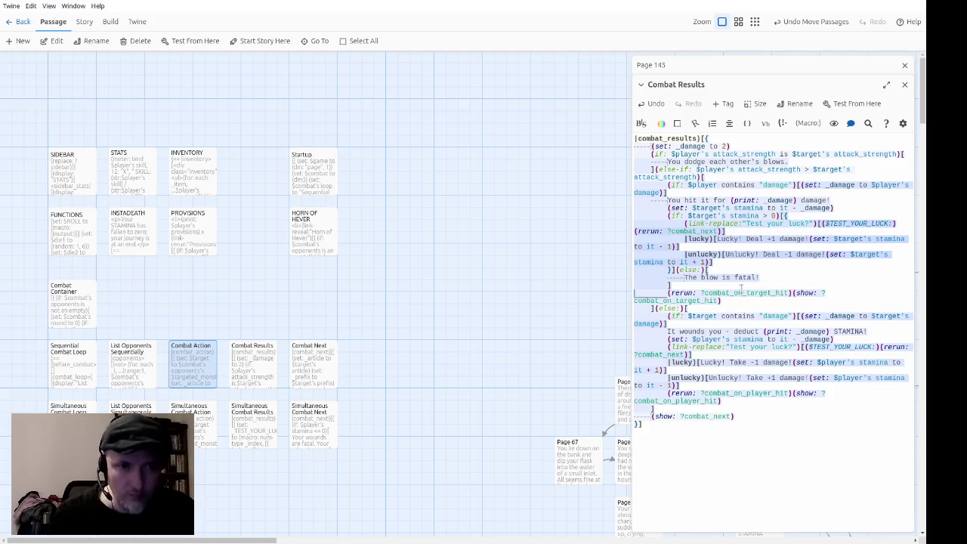
key("Up")
key("Up")
key("Up")
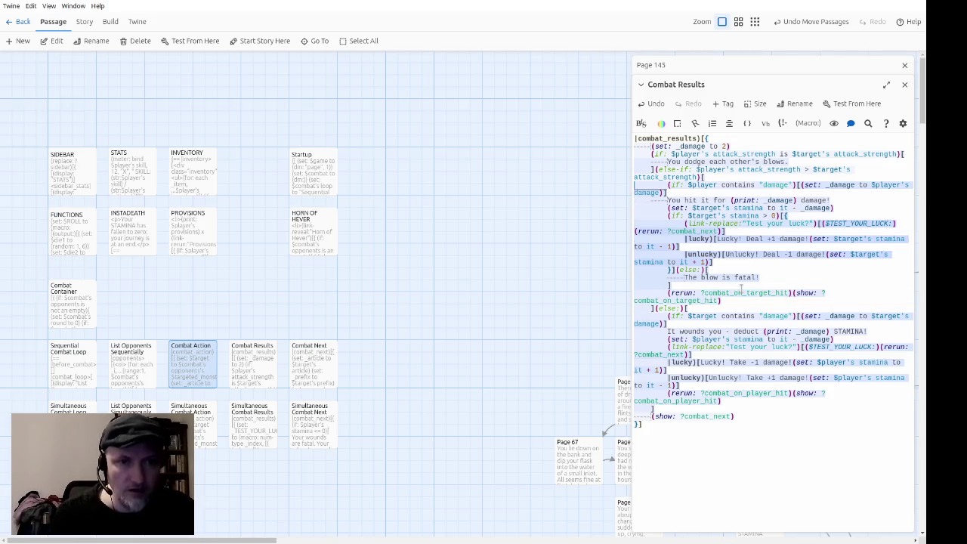
key("ctrl+v")
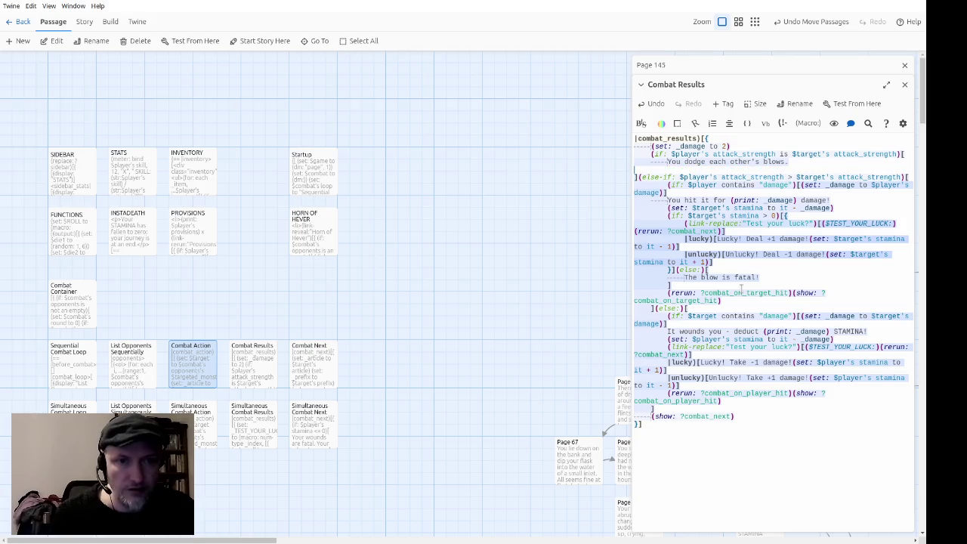
key("Return")
key("BackSpace")
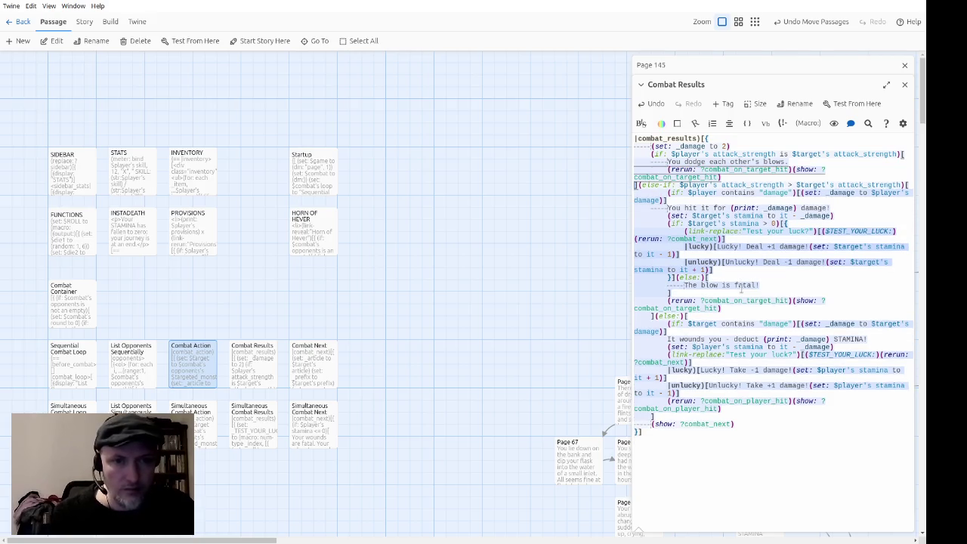
key("Tab")
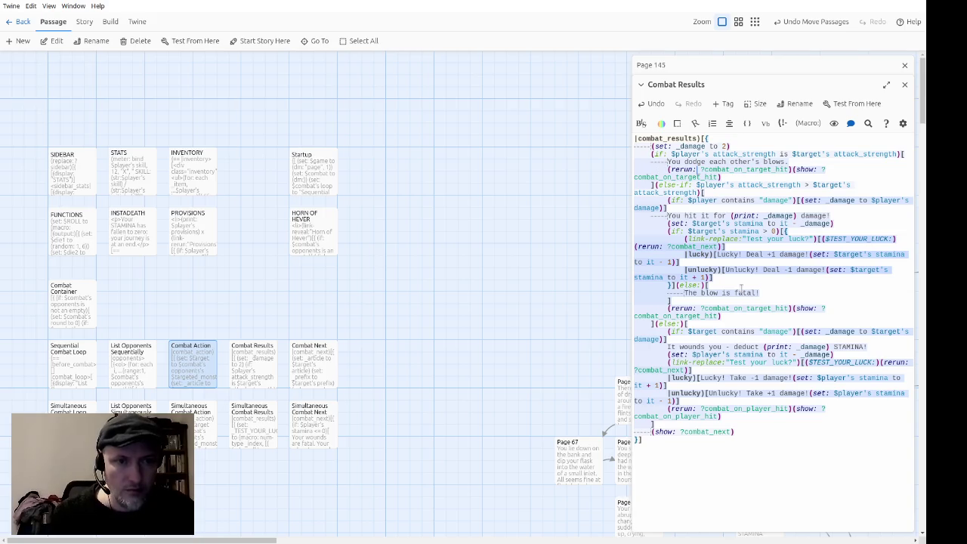
Rename both hooks in the pasted line to combat_on_dodge.
key("Right")
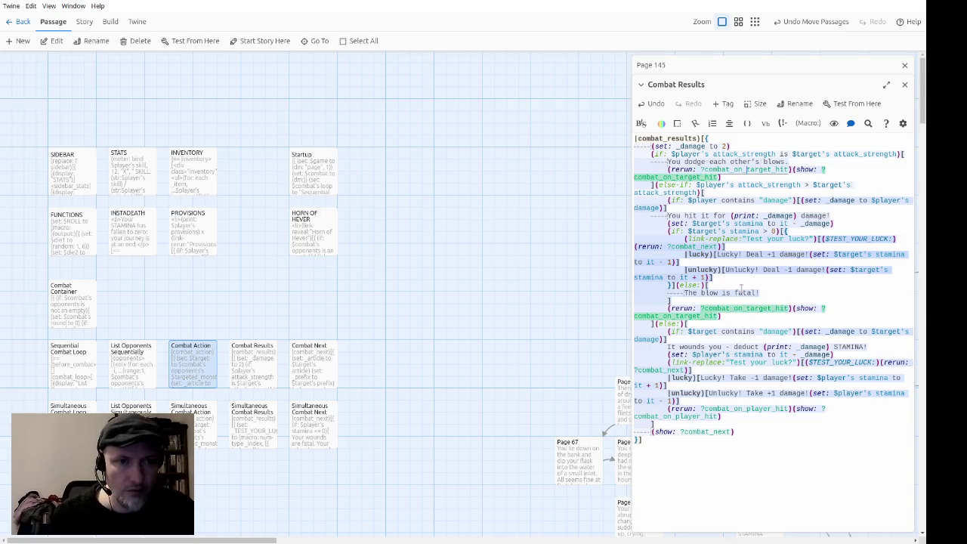
key("ctrl+shift+Right")
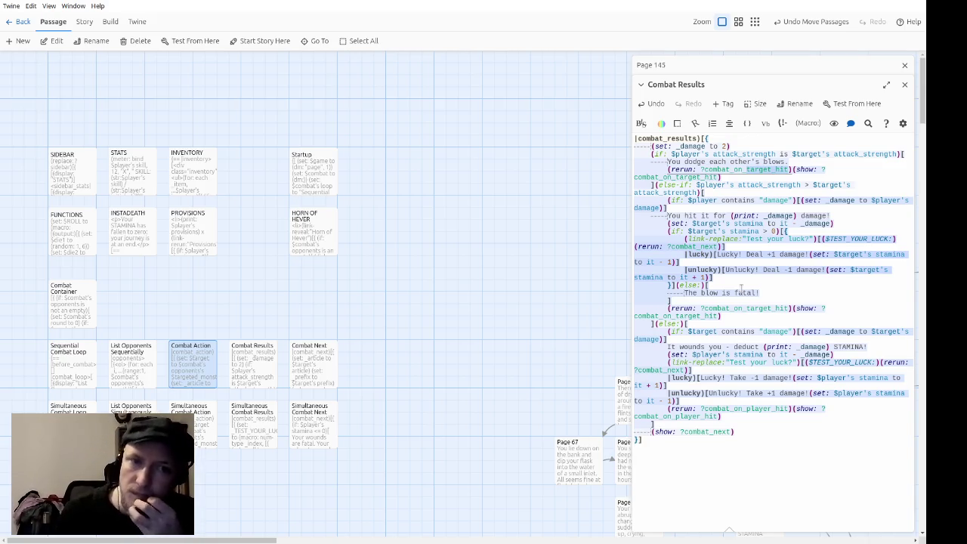
type("dodge")
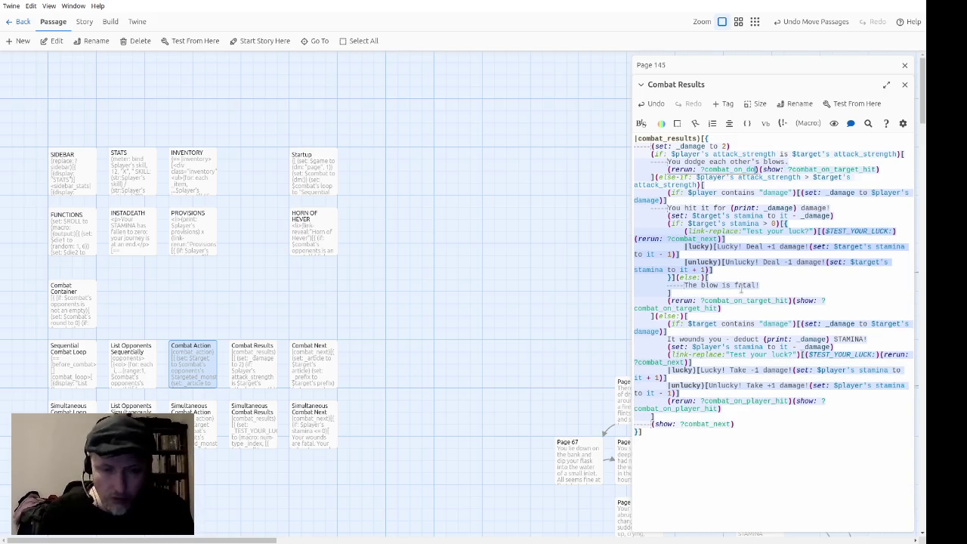
key("ctrl+shift+Right")
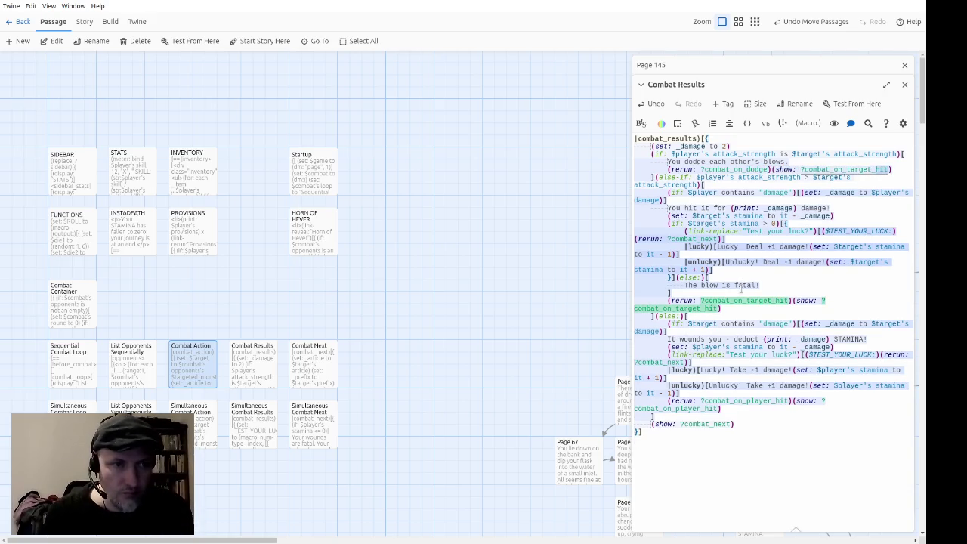
type("do")
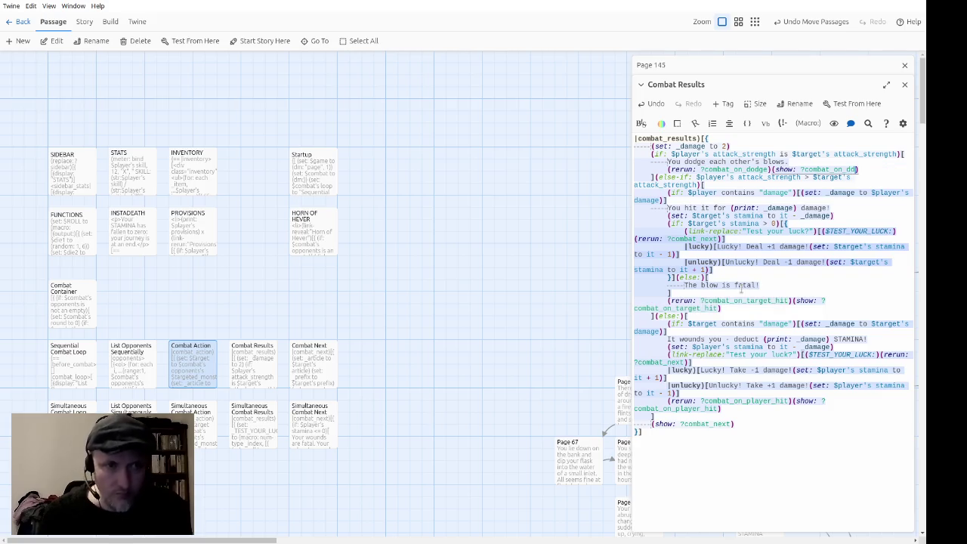
type("dge")
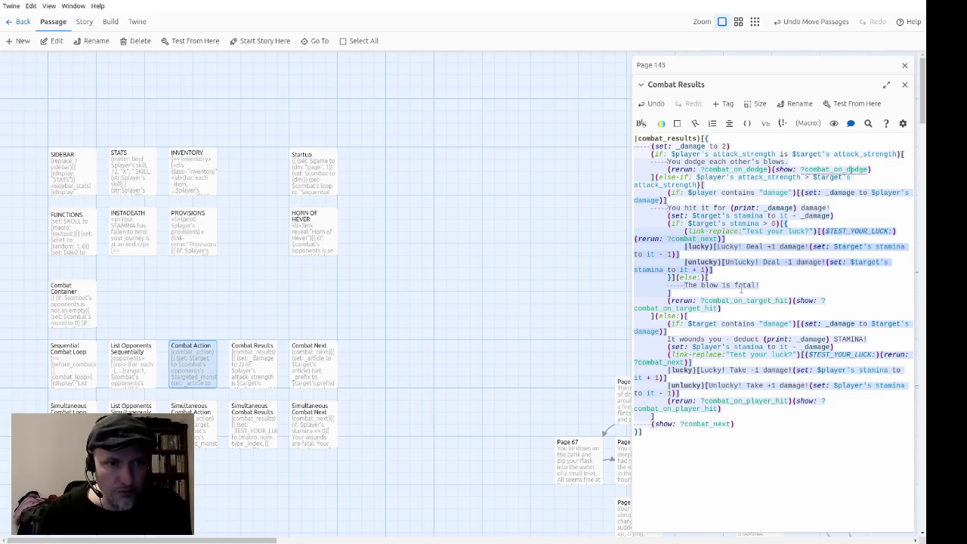
key("End")
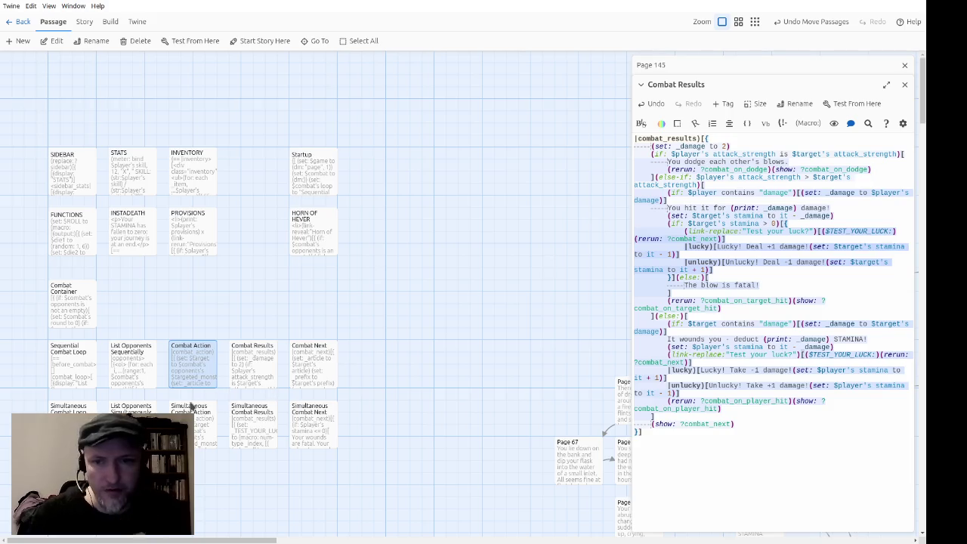
Look over the Combat Action and Simultaneous Combat Action passages.
left_click(198, 413)
left_click(189, 377)
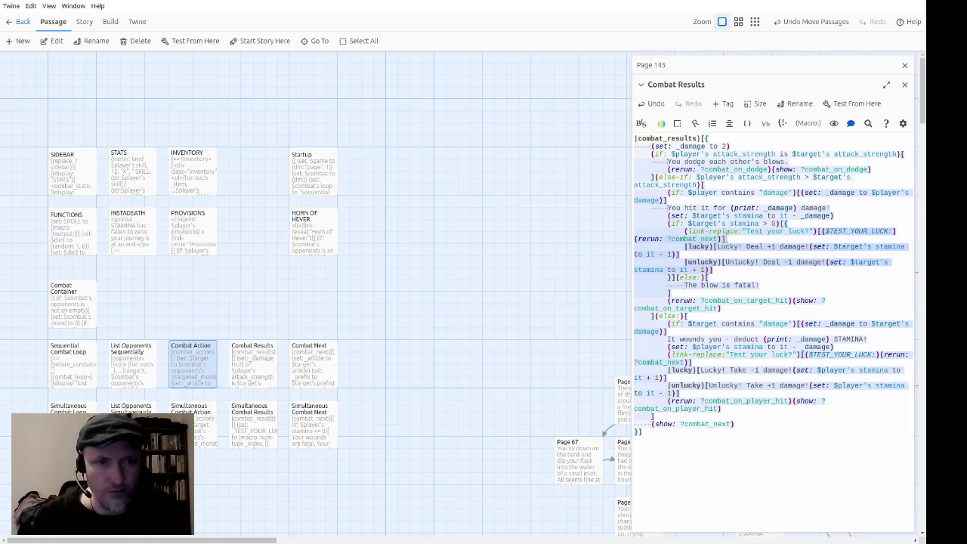
left_click(737, 169)
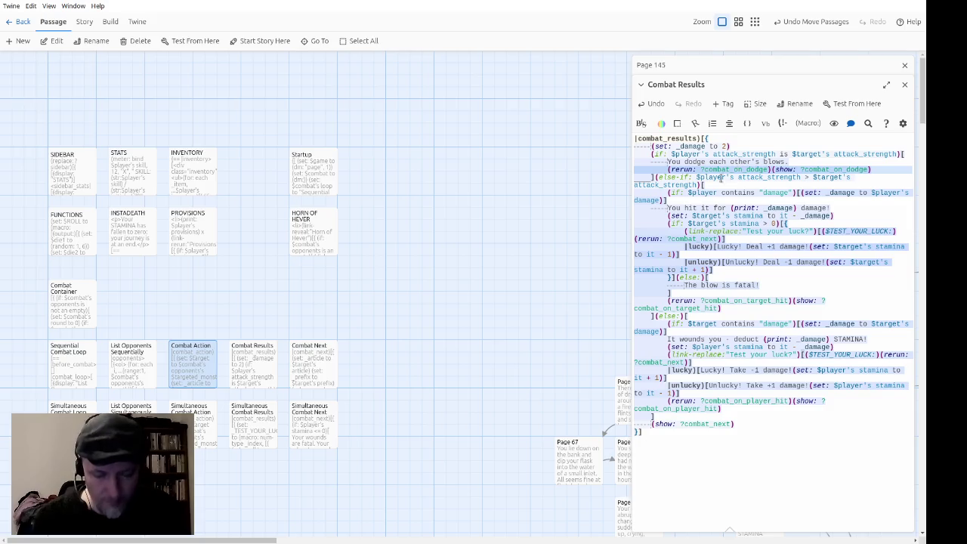
double_click(201, 427)
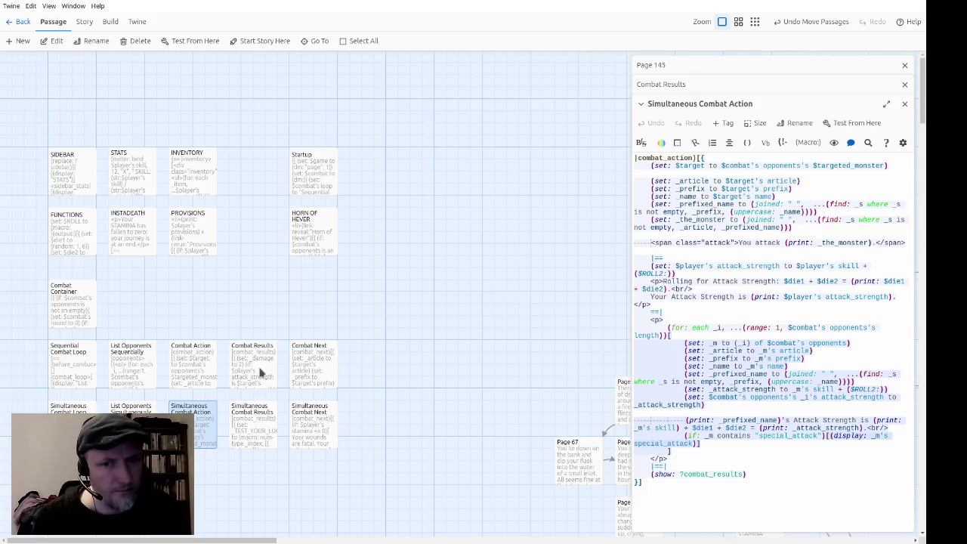
left_click(904, 103)
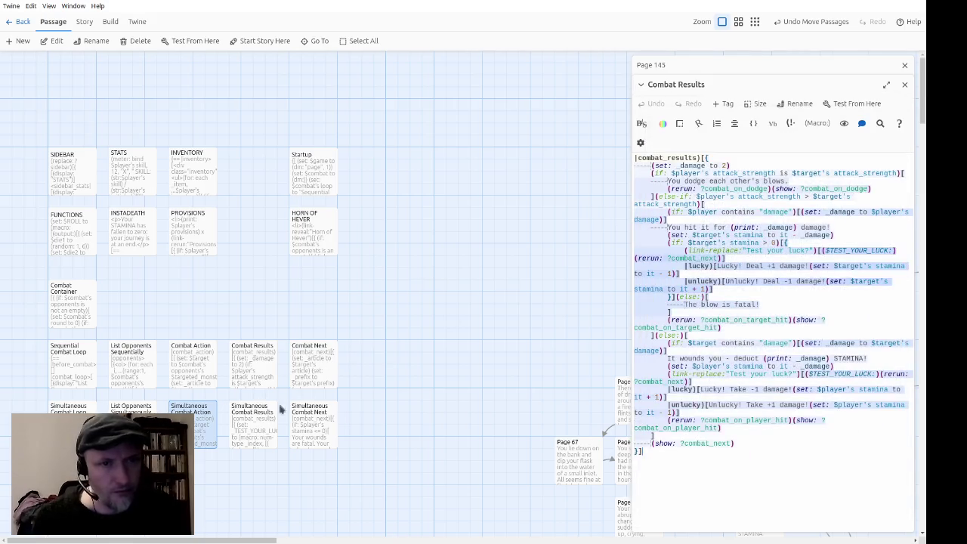
Paste and indent the combat_on_dodge rerun/show line under the dodge break in Simultaneous Combat Results.
left_click(240, 441)
double_click(240, 442)
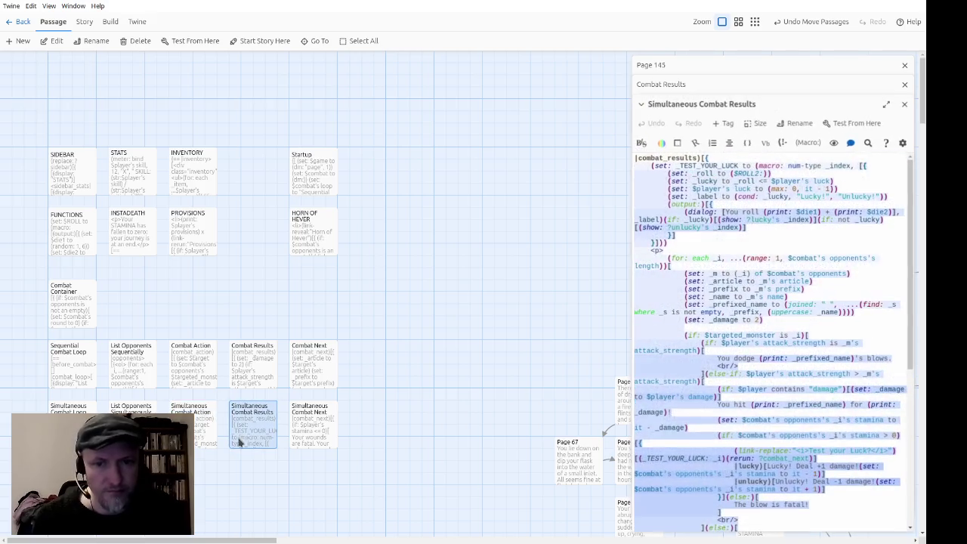
scroll(825, 215, "down", 5)
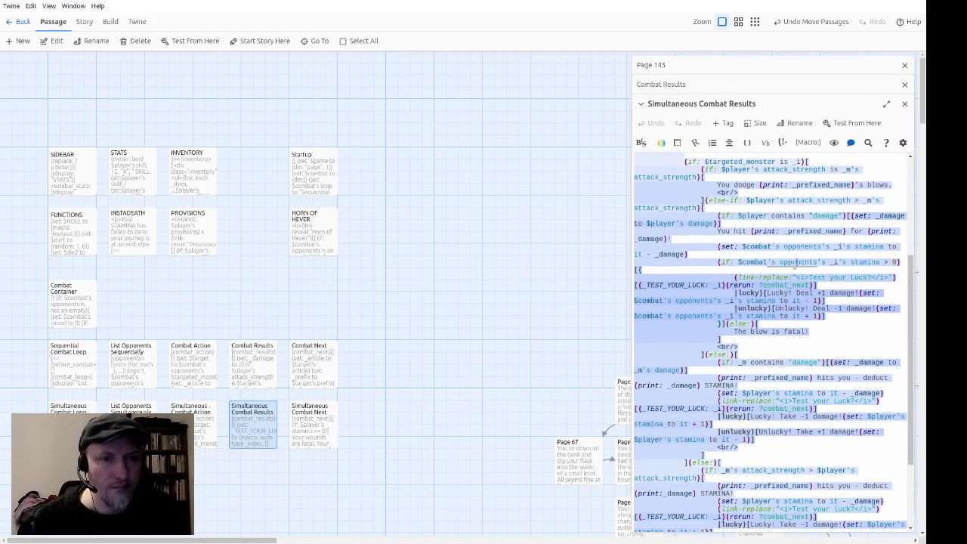
scroll(853, 309, "up", 2)
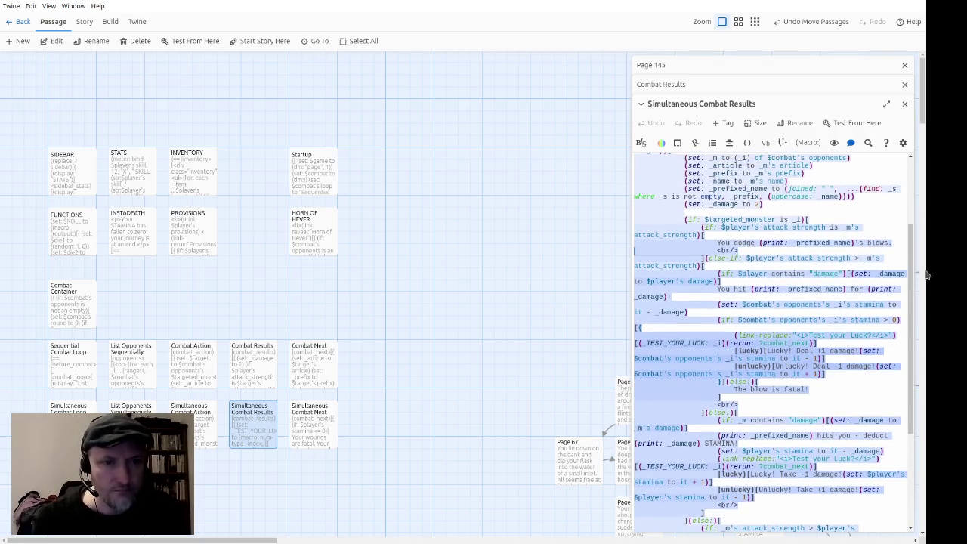
type("(rerun: ?combat_on_dodge)(show: ?combat_on_dodge)")
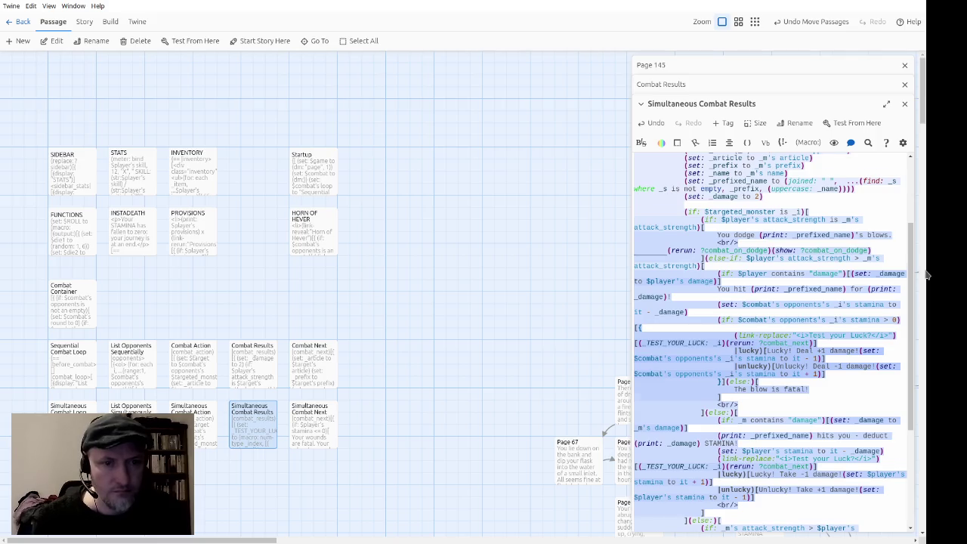
scroll(927, 276, "down", 1)
key("Tab")
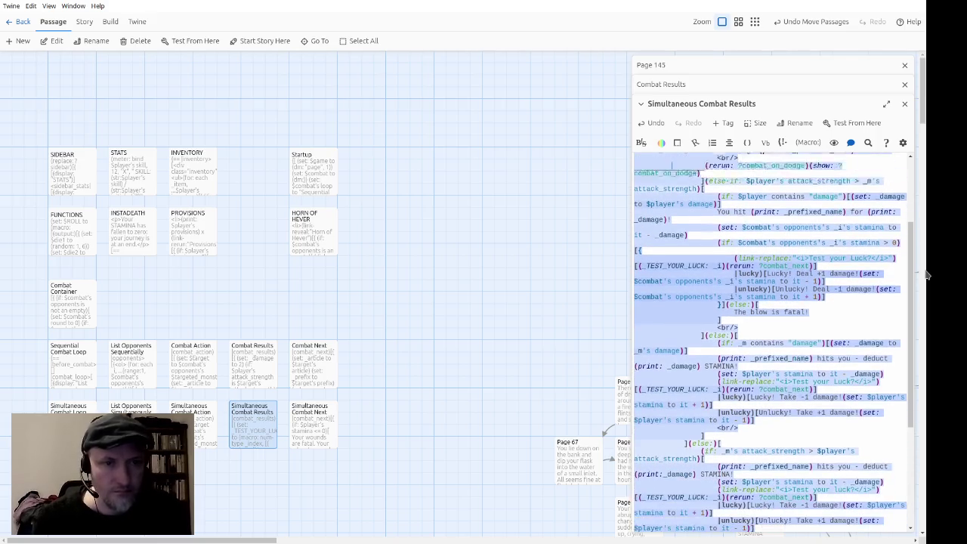
scroll(852, 287, "up", 3)
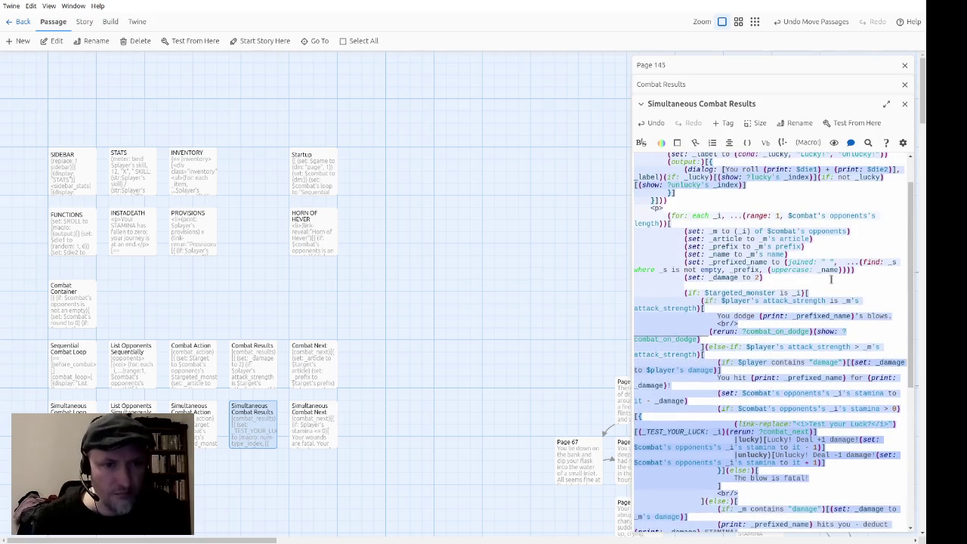
left_click(886, 104)
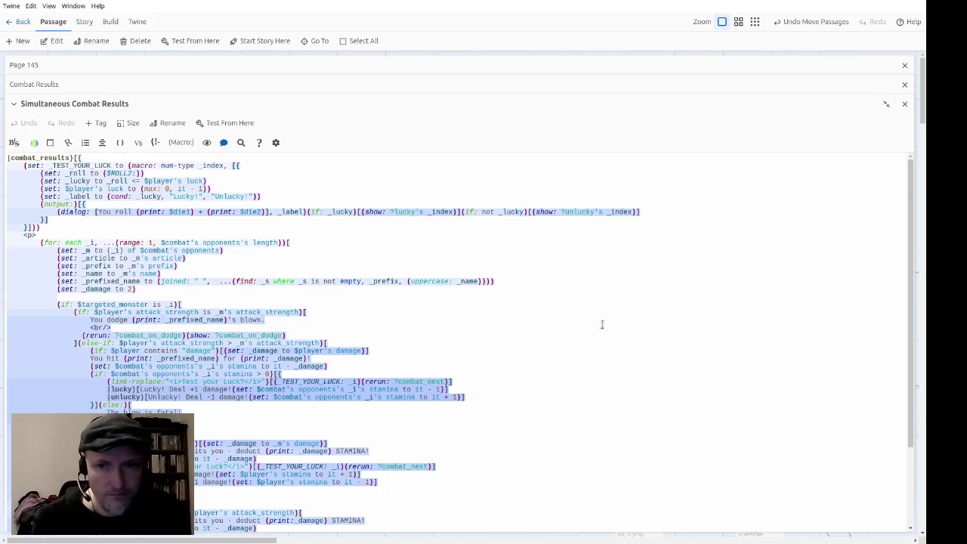
Align the indentation of the combat_on_dodge line in Simultaneous Combat Results.
scroll(412, 295, "down", 3)
scroll(408, 295, "up", 3)
scroll(404, 296, "down", 3)
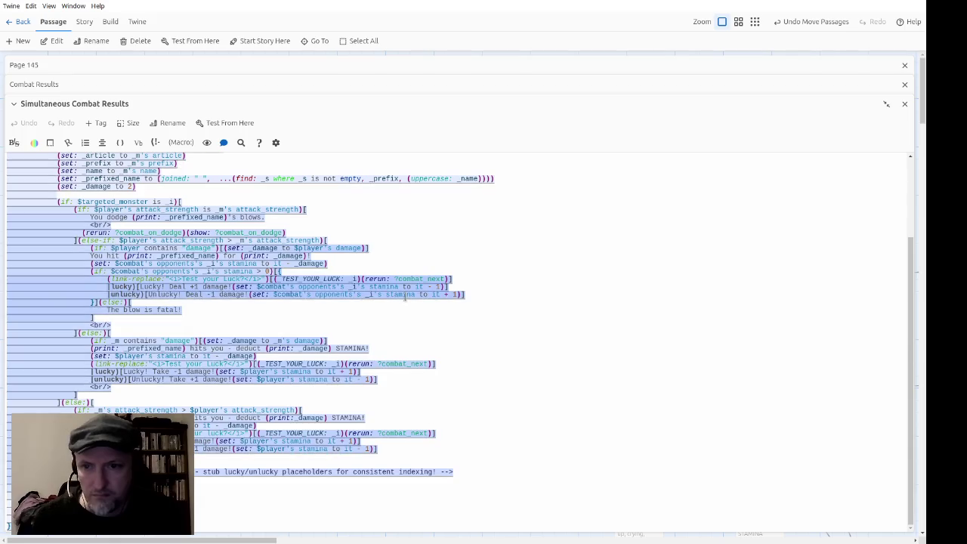
scroll(421, 279, "up", 3)
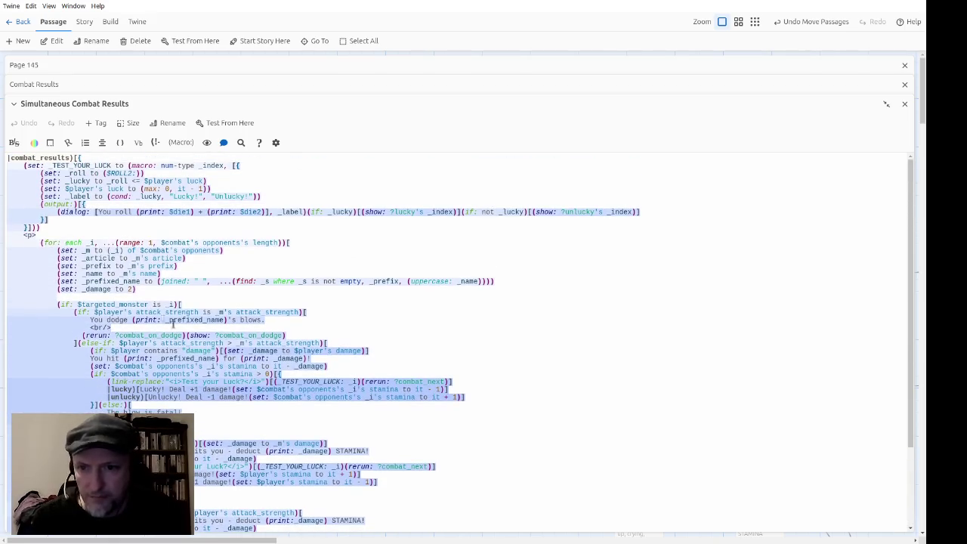
left_click(76, 335)
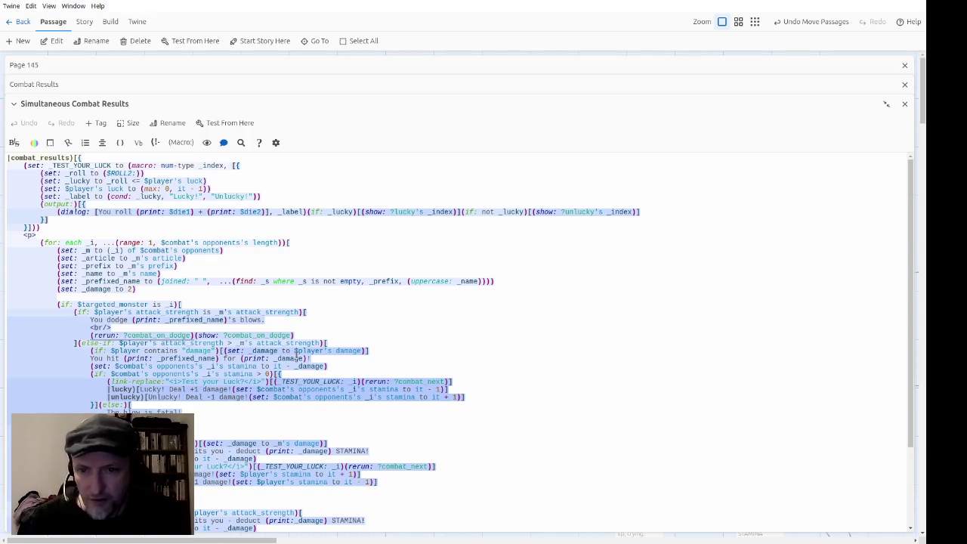
scroll(297, 354, "down", 3)
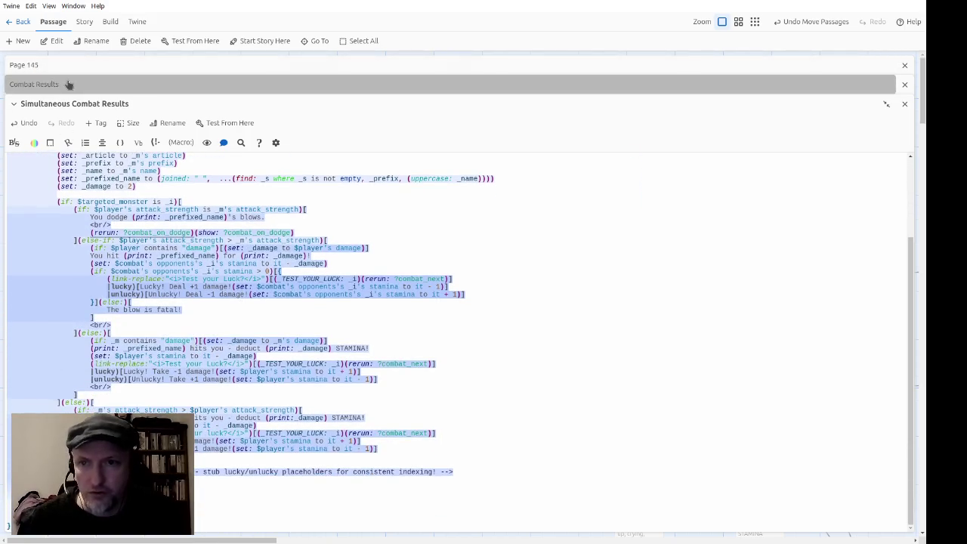
Copy the combat_on_target_hit line from Combat Results and paste it, indented, after the hit branch's break.
left_click(68, 85)
left_click(130, 281)
left_click(130, 281)
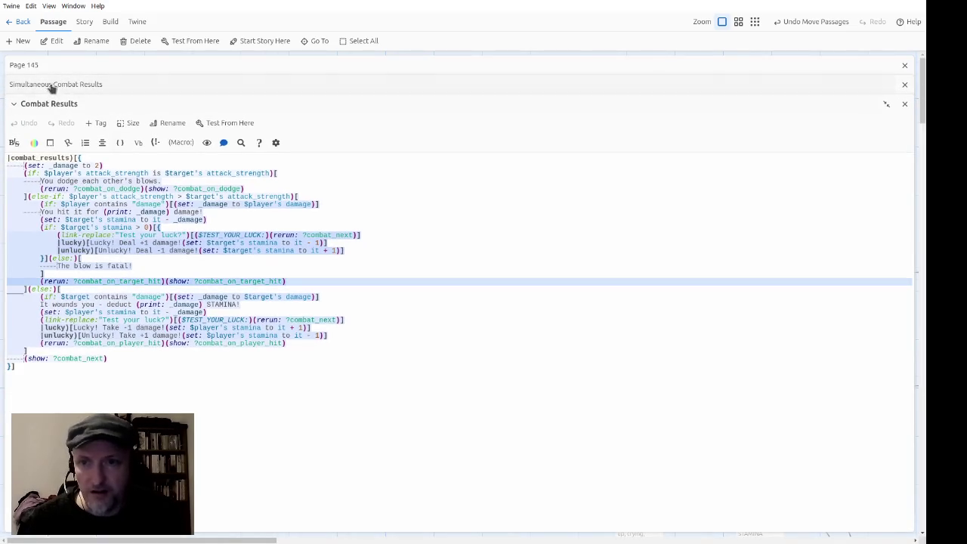
left_click(53, 85)
scroll(228, 260, "down", 3)
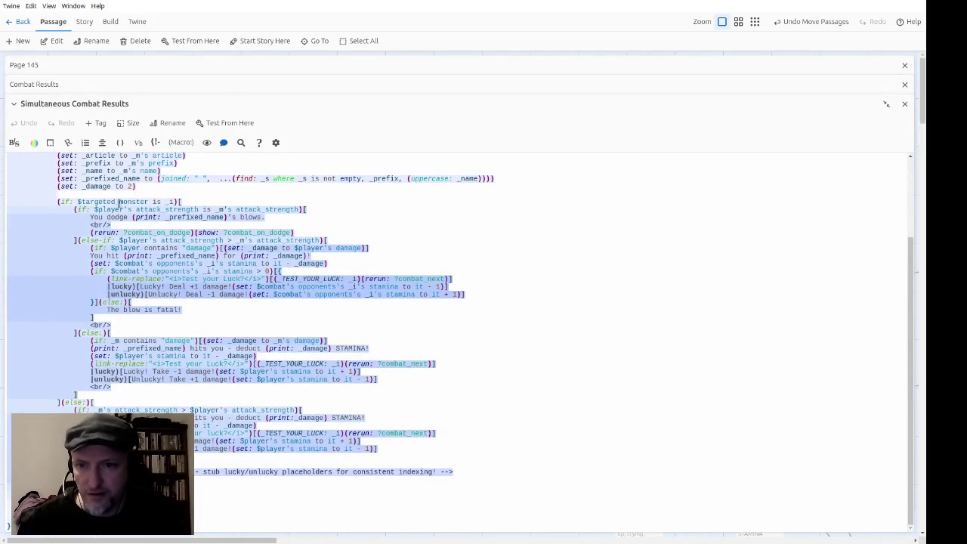
left_click(138, 226)
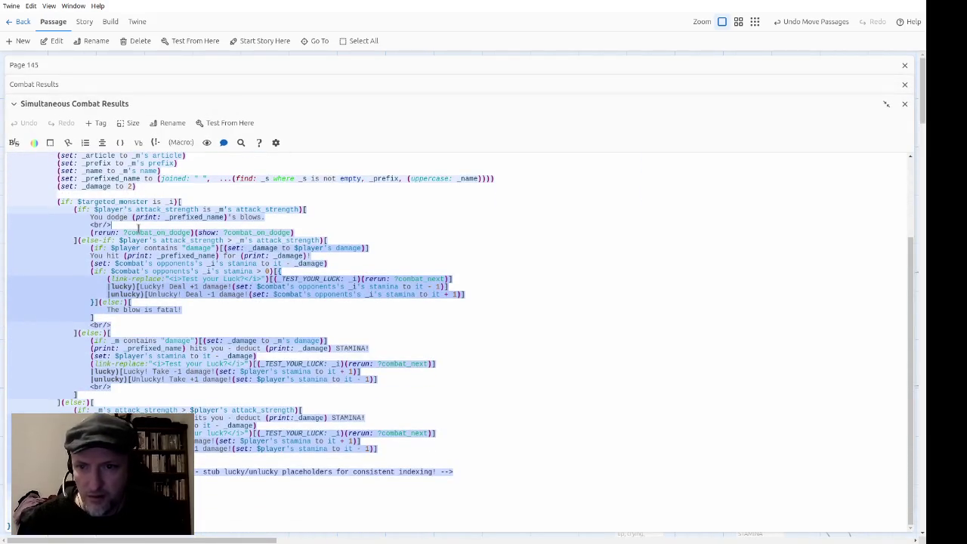
key("Return")
type("(rerun: ?combat_on_target_hit)(show: ?combat_on_target_hit)")
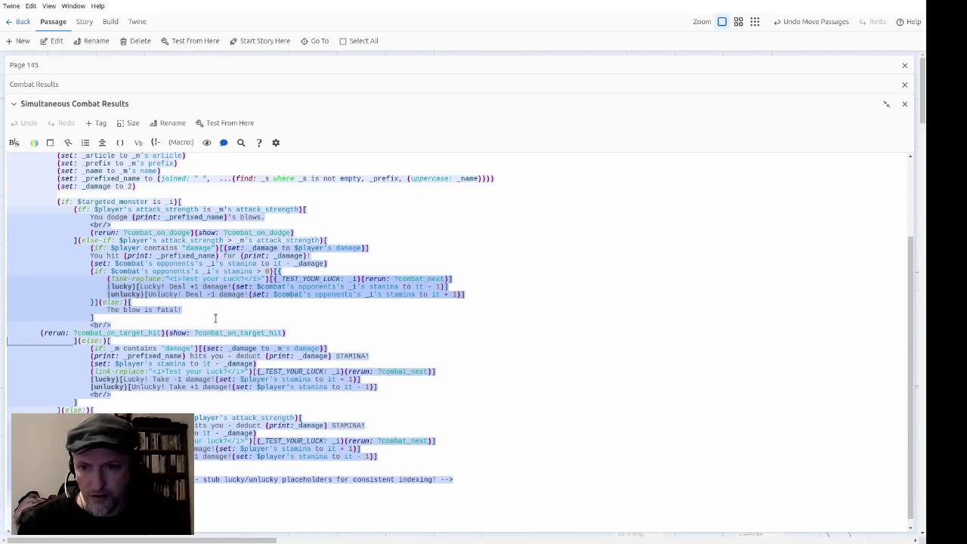
key("Tab")
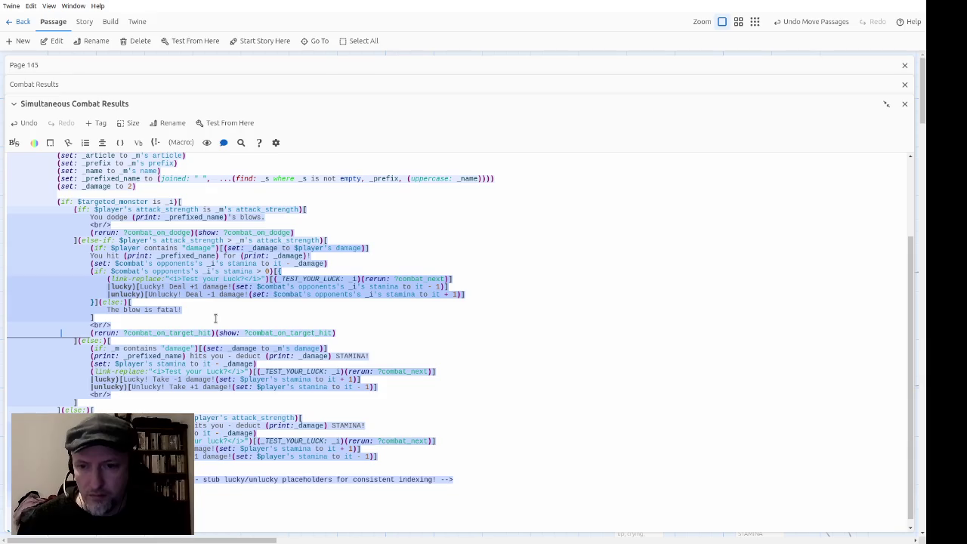
Check the new target-hit line against the dodge branch and return to Combat Results.
key("Right")
key("Right")
key("Right")
key("Right")
key("Right")
key("Right")
key("Up")
key("Up")
key("Up")
key("Down")
key("Down")
key("Down")
key("Down")
key("Down")
key("Down")
left_click(179, 401)
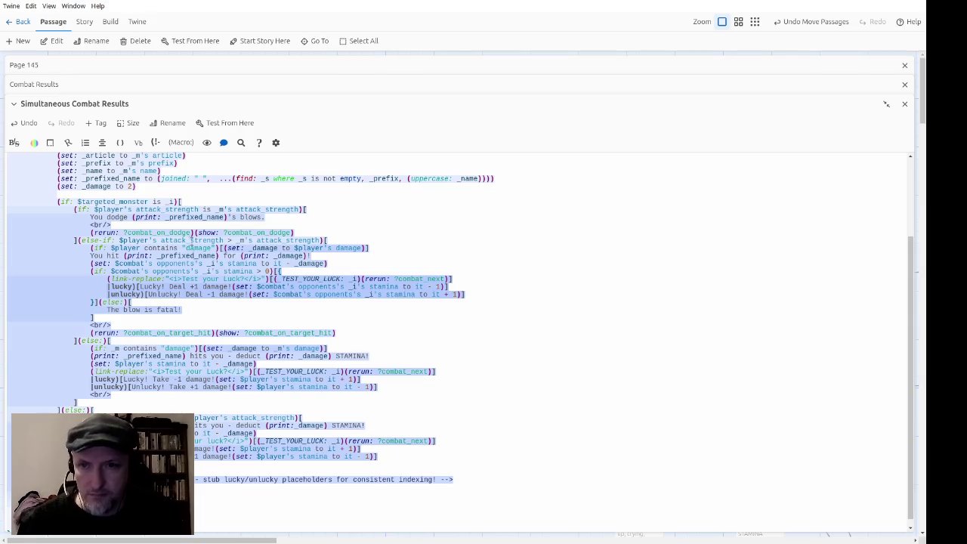
left_click(80, 85)
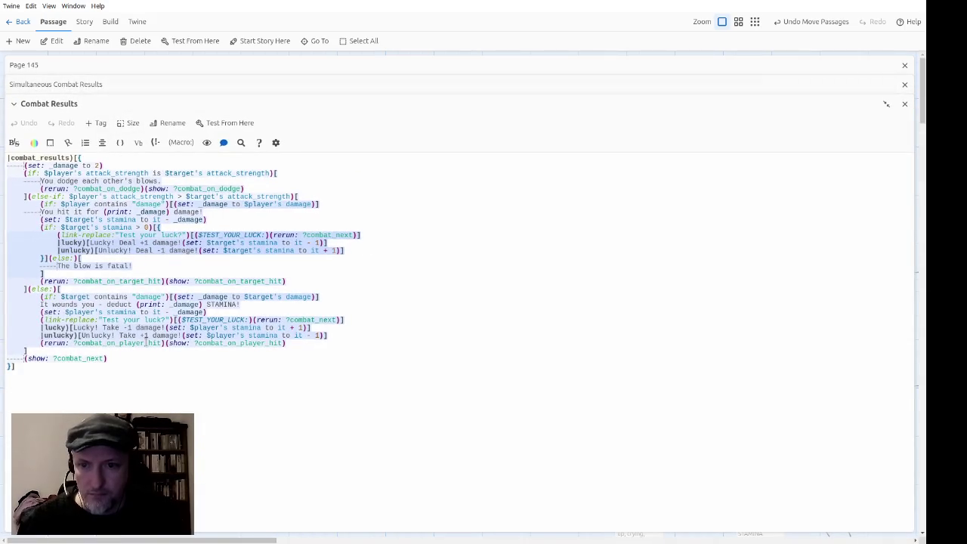
Paste the combat_on_player_hit rerun/show line at the end of the monster-hits branch, aligned with the break.
left_click(103, 345)
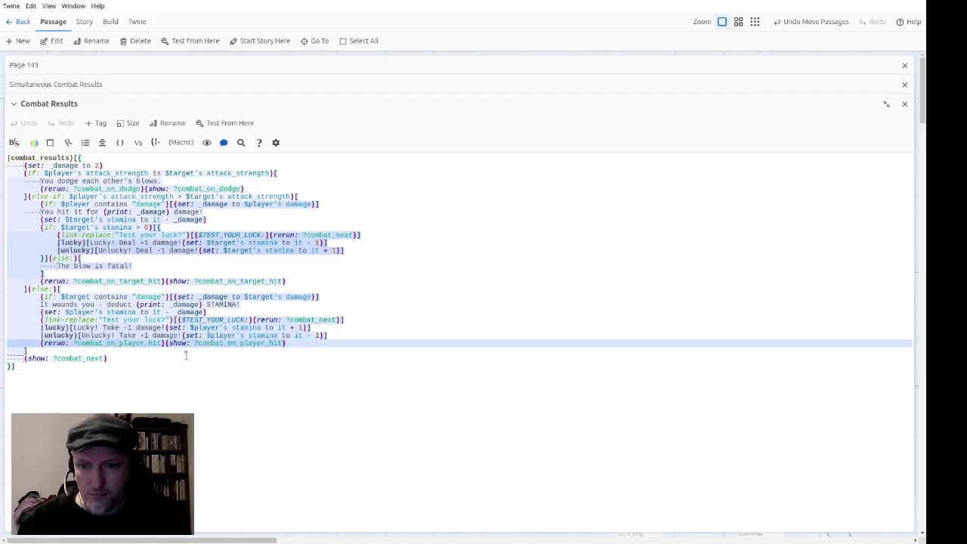
left_click(75, 84)
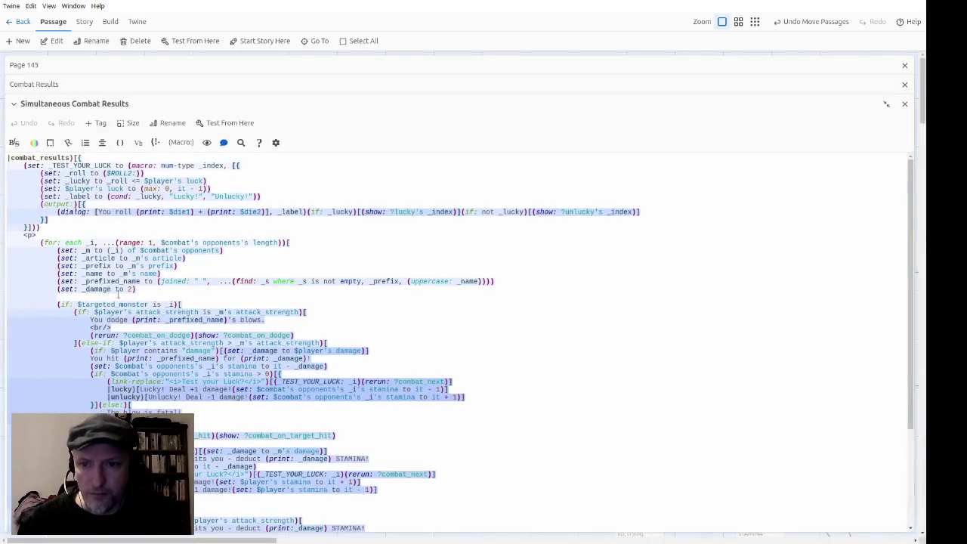
scroll(204, 398, "down", 3)
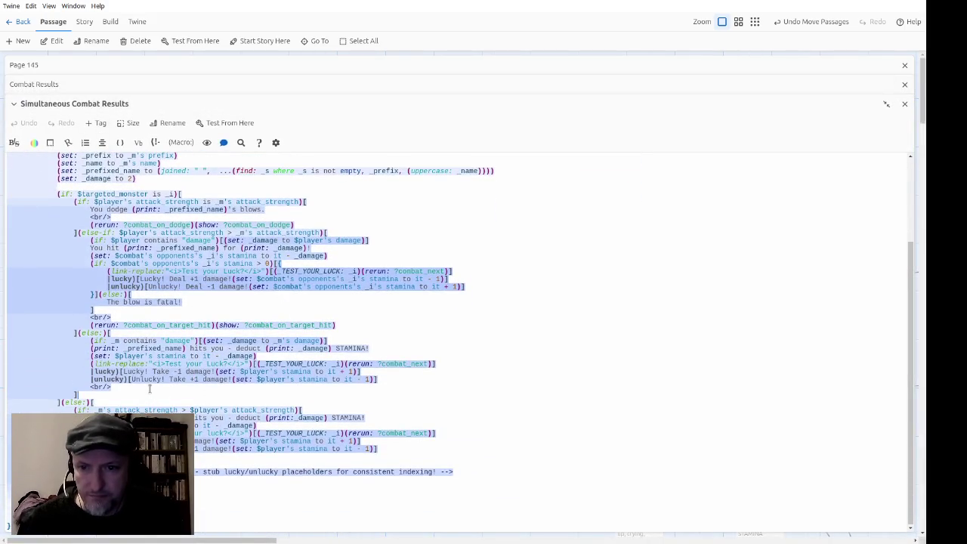
left_click(150, 389)
type("(rerun: ?combat_on_player_hit)(show: ?combat_on_player_hit)")
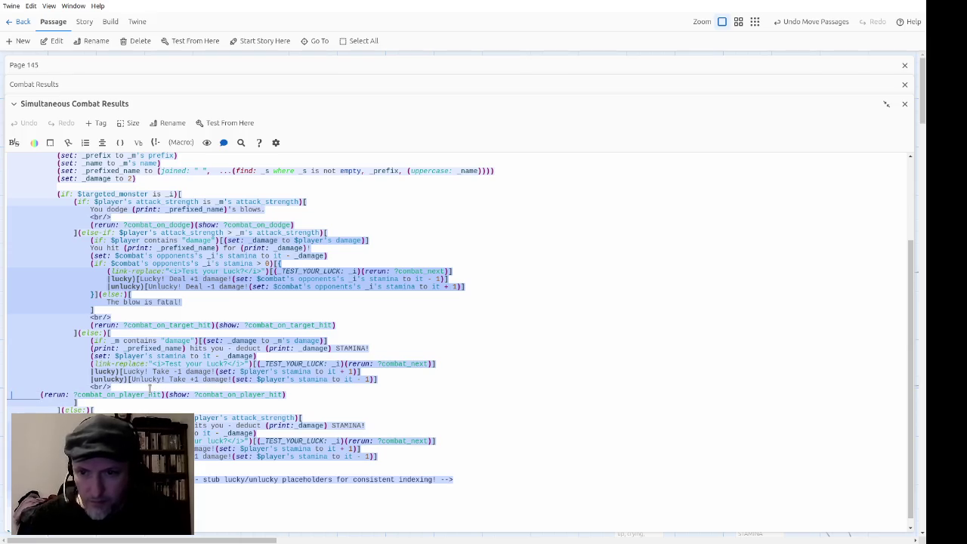
key("BackSpace")
key("BackSpace")
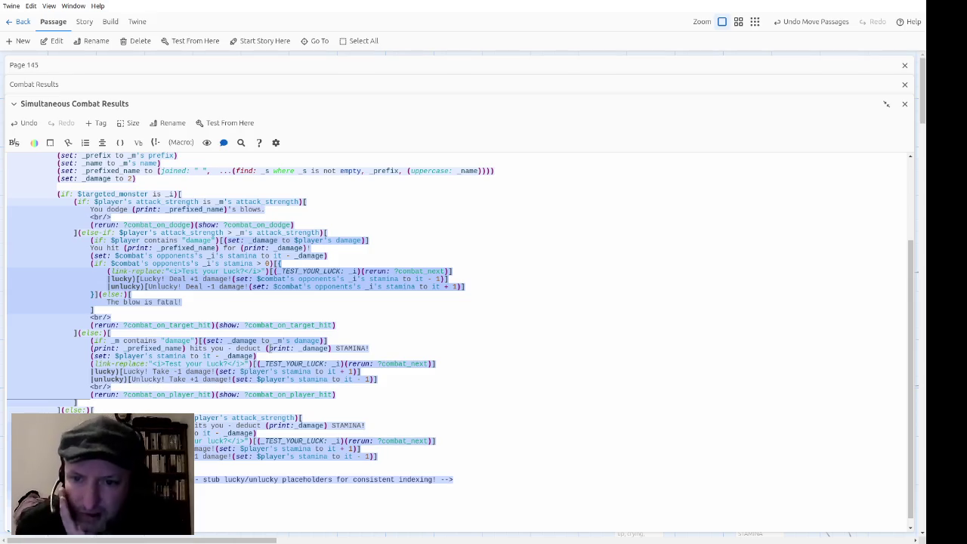
Review the new combat_on_player_hit line in Simultaneous Combat Results.
scroll(302, 325, "up", 3)
scroll(321, 326, "down", 3)
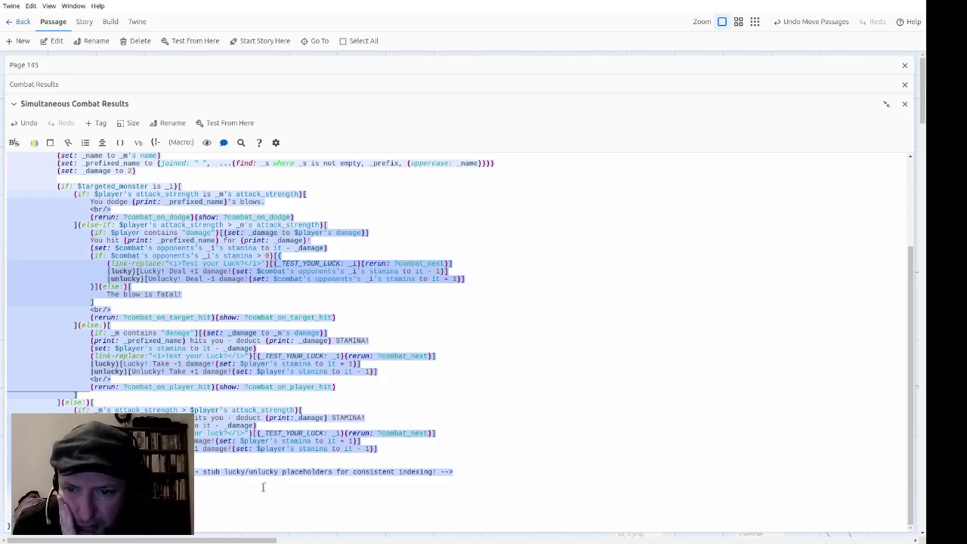
left_click(453, 472)
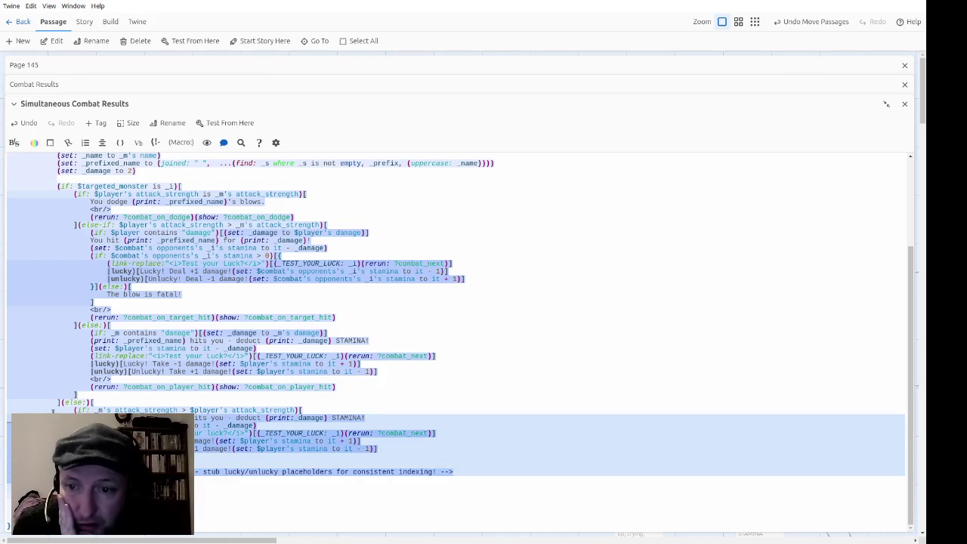
left_click(209, 386)
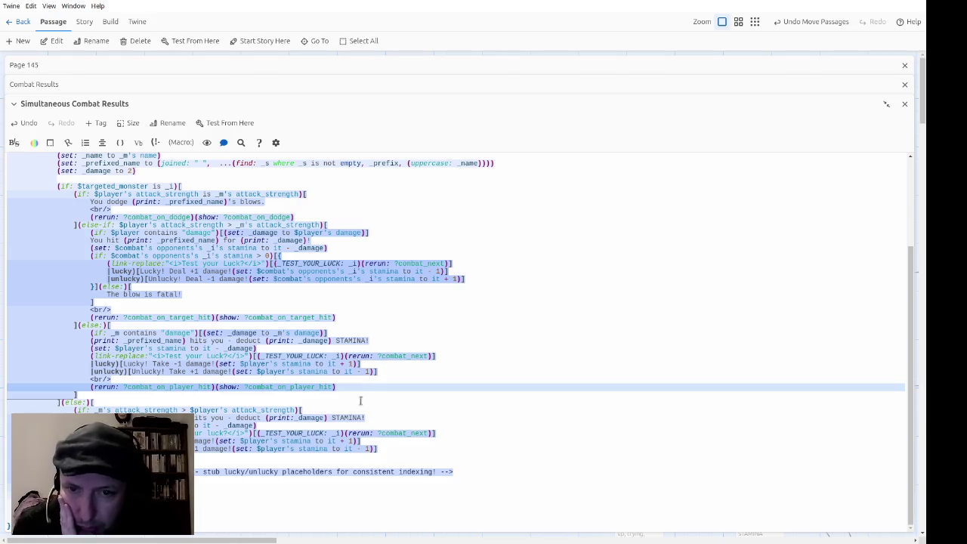
scroll(401, 395, "up", 2)
scroll(397, 397, "down", 2)
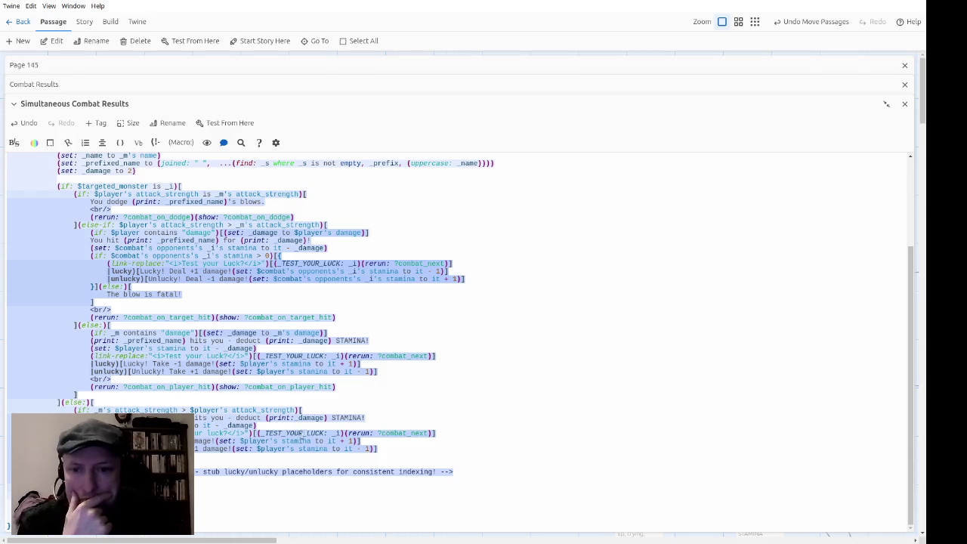
scroll(298, 434, "up", 5)
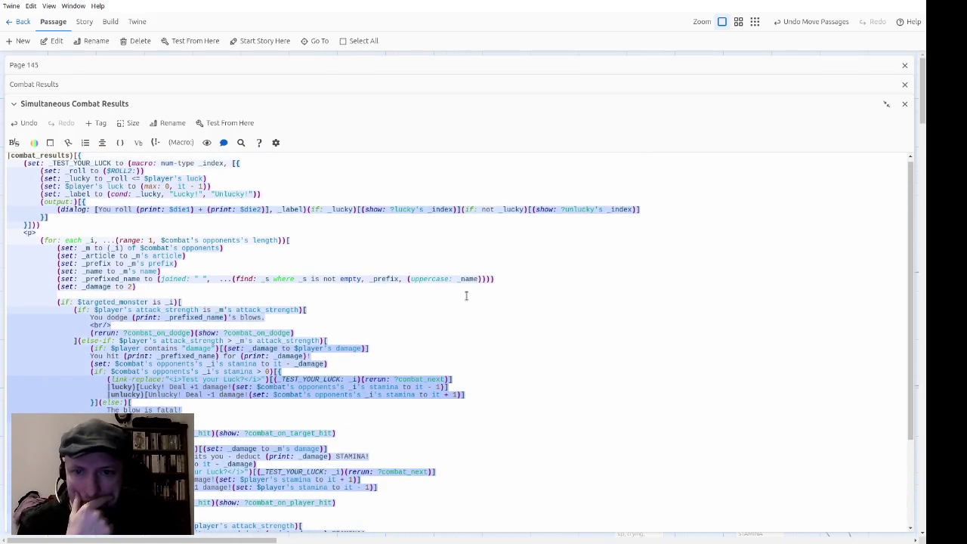
scroll(483, 283, "down", 5)
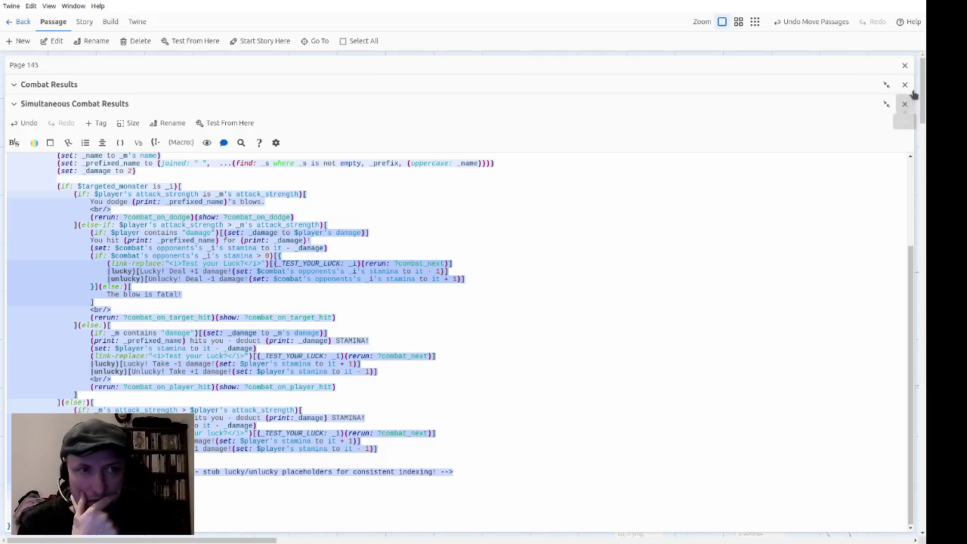
Close the extra passage editors and dock the Page 145 editor beside the story map.
left_click(904, 104)
left_click(905, 84)
left_click(886, 65)
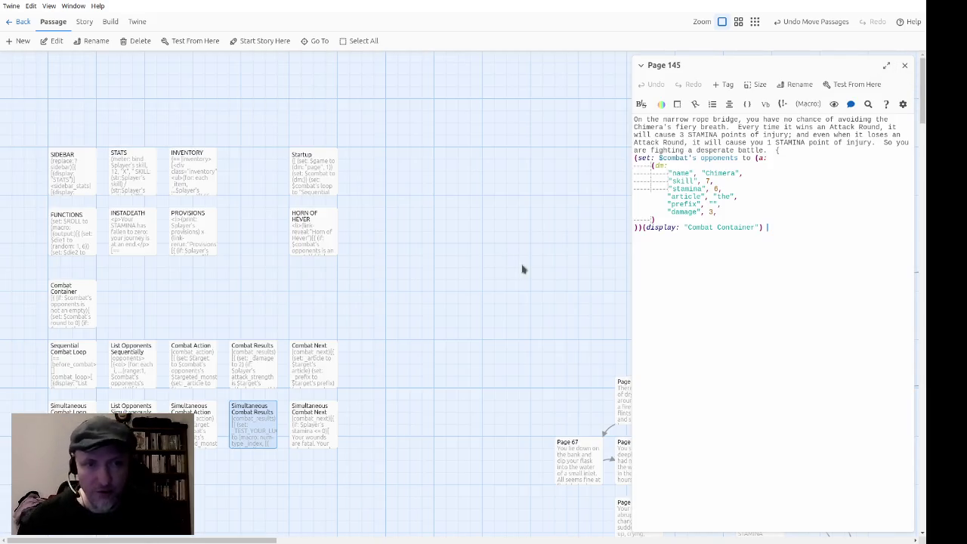
scroll(520, 264, "right", 3)
scroll(520, 263, "down", 1)
Search all passages for combat_hit and scan the story map for matches.
left_click(84, 22)
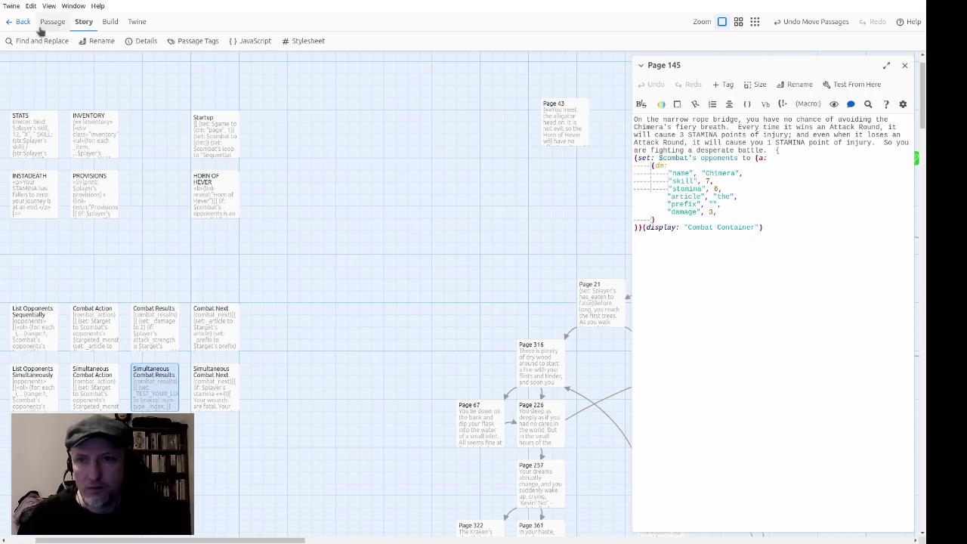
left_click(34, 40)
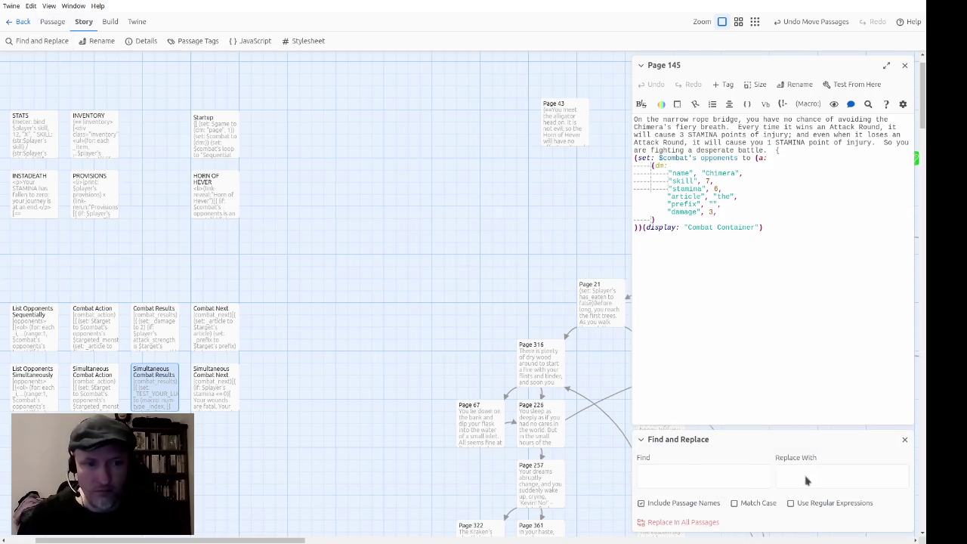
type("combat_hit")
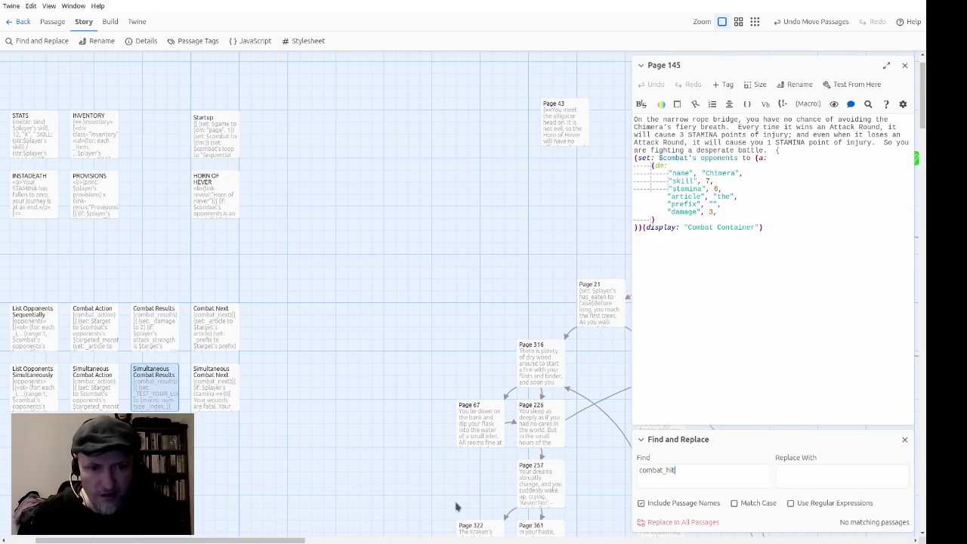
scroll(456, 506, "down", 10)
scroll(328, 420, "right", 6)
scroll(380, 365, "down", 10)
scroll(350, 309, "right", 5)
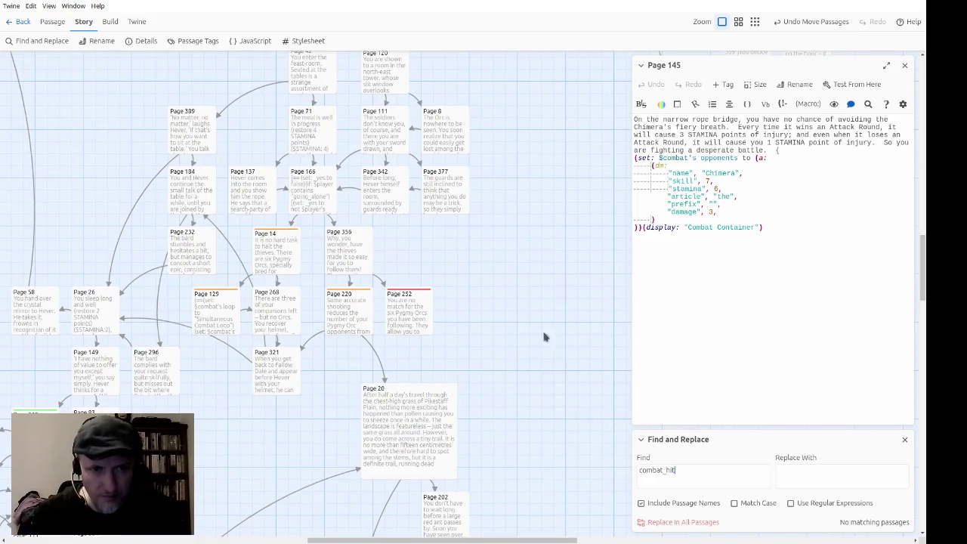
scroll(506, 306, "down", 5)
scroll(581, 475, "right", 4)
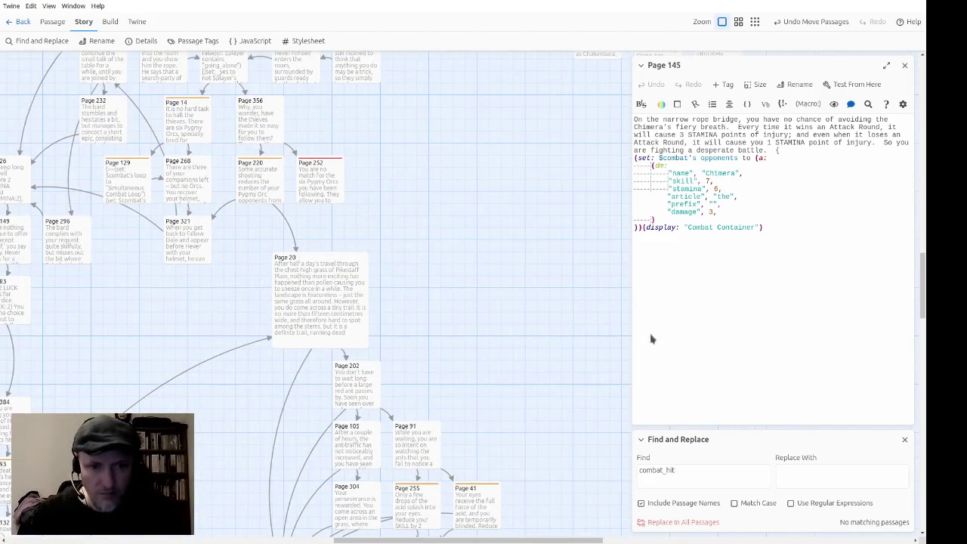
scroll(542, 396, "down", 5)
scroll(492, 229, "right", 2)
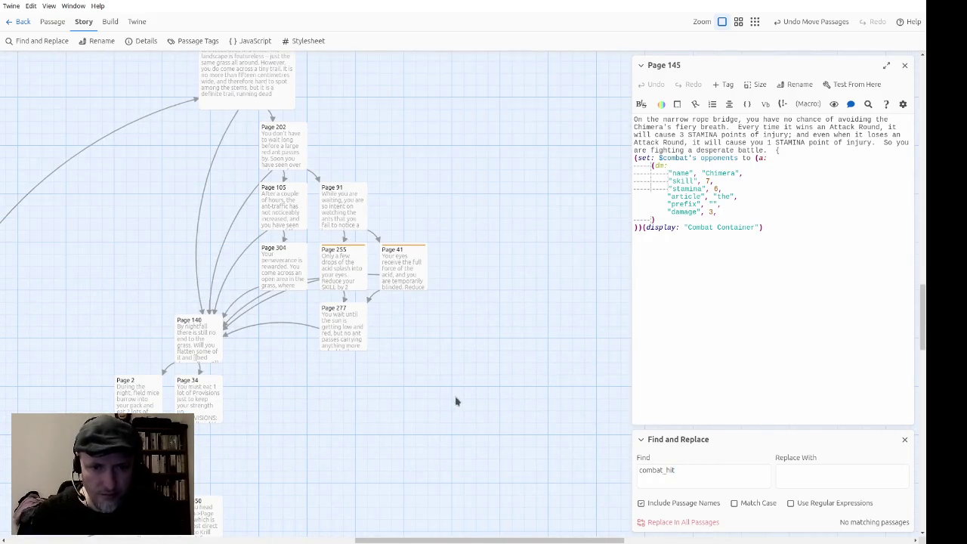
scroll(468, 396, "up", 3)
scroll(468, 396, "left", 4)
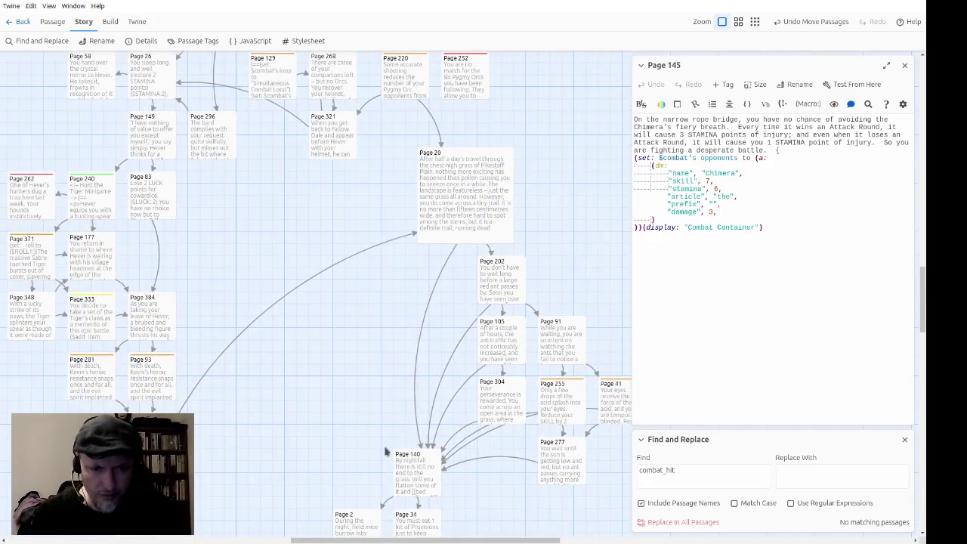
scroll(302, 340, "down", 5)
scroll(413, 371, "down", 2)
scroll(413, 371, "right", 1)
scroll(433, 136, "down", 3)
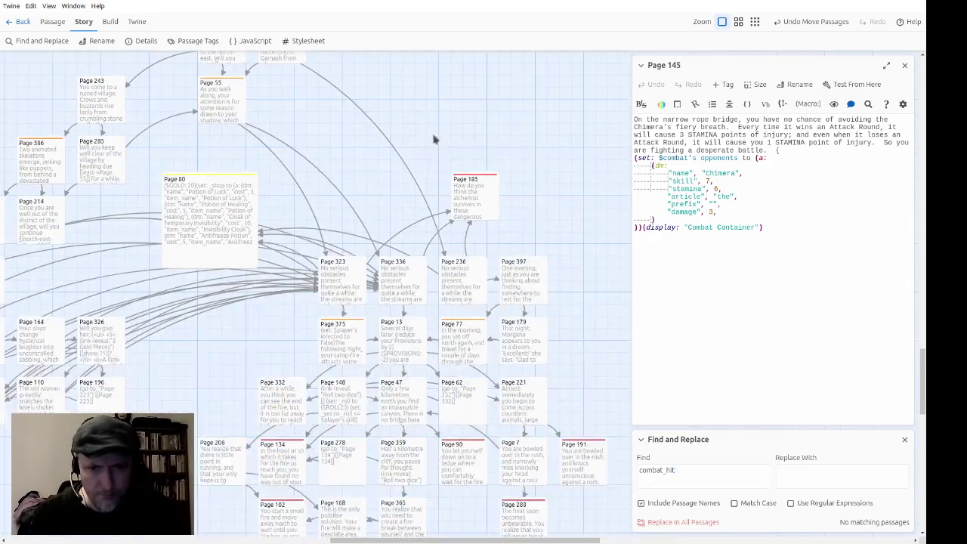
scroll(412, 144, "down", 5)
scroll(412, 145, "right", 1)
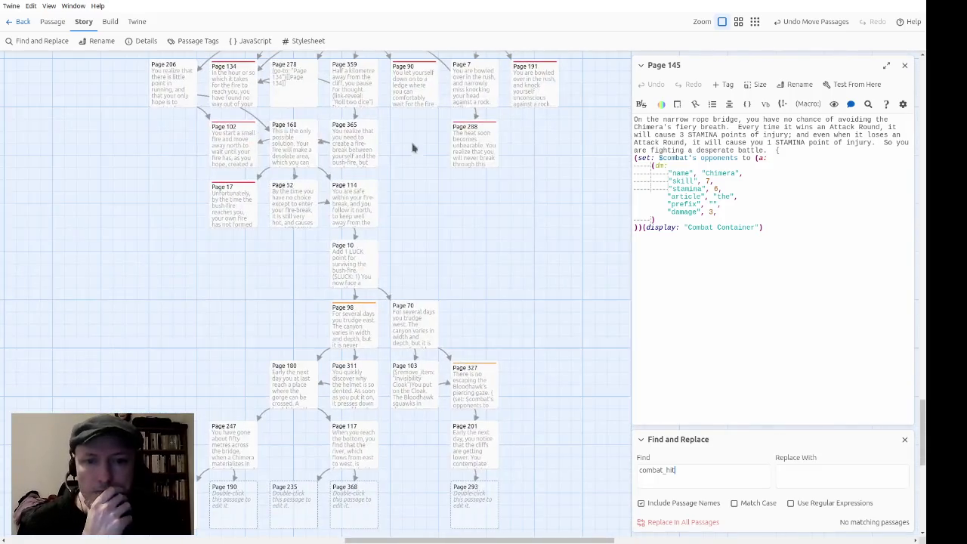
scroll(548, 370, "down", 1)
scroll(548, 370, "right", 1)
scroll(529, 242, "down", 2)
scroll(524, 287, "up", 4)
scroll(524, 415, "up", 3)
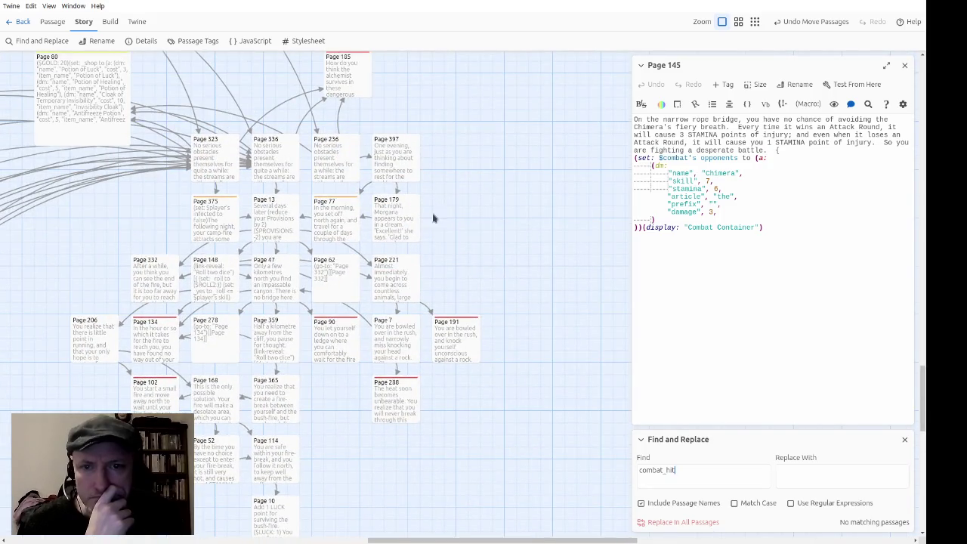
left_click(342, 225)
Open Page 375 and rename its combat_on_hit hook to combat_on_player_hit.
double_click(212, 224)
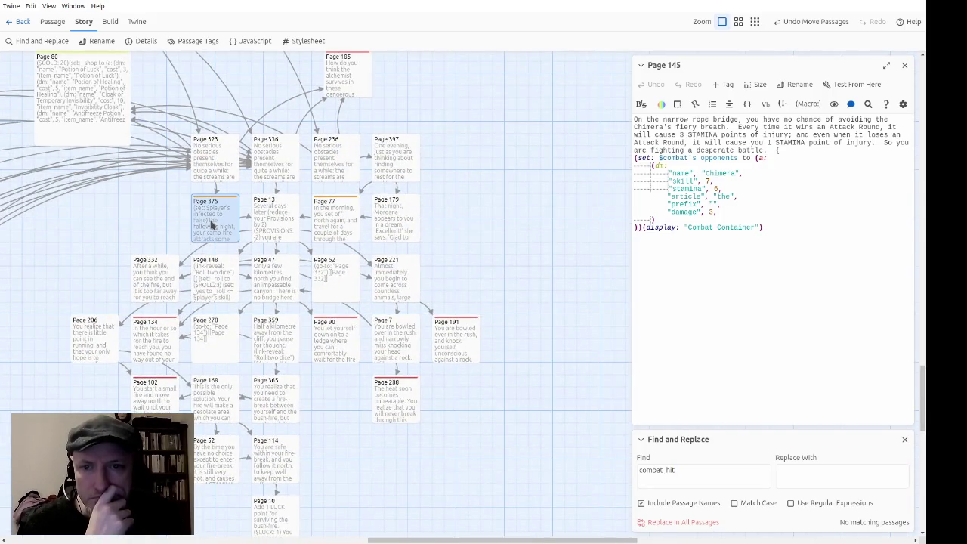
scroll(710, 299, "down", 2)
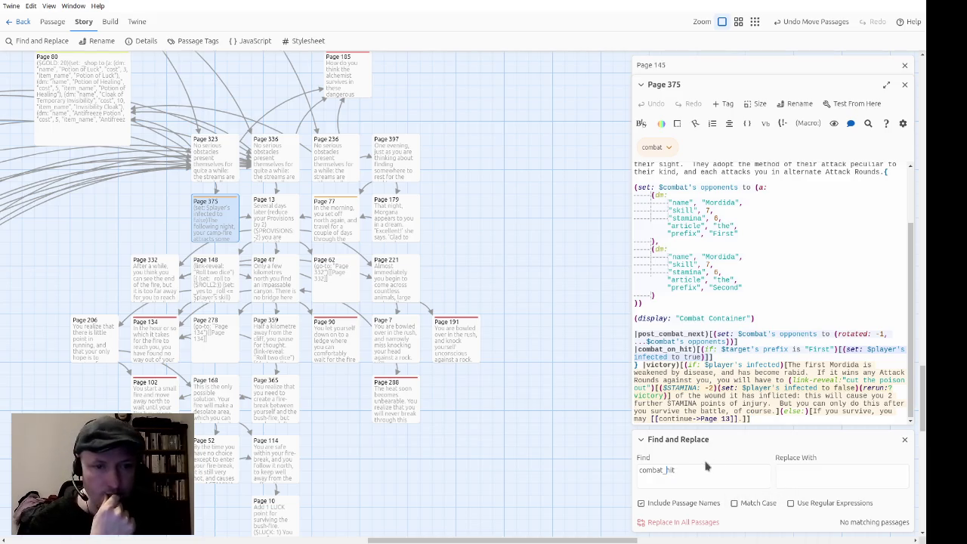
left_click(682, 349)
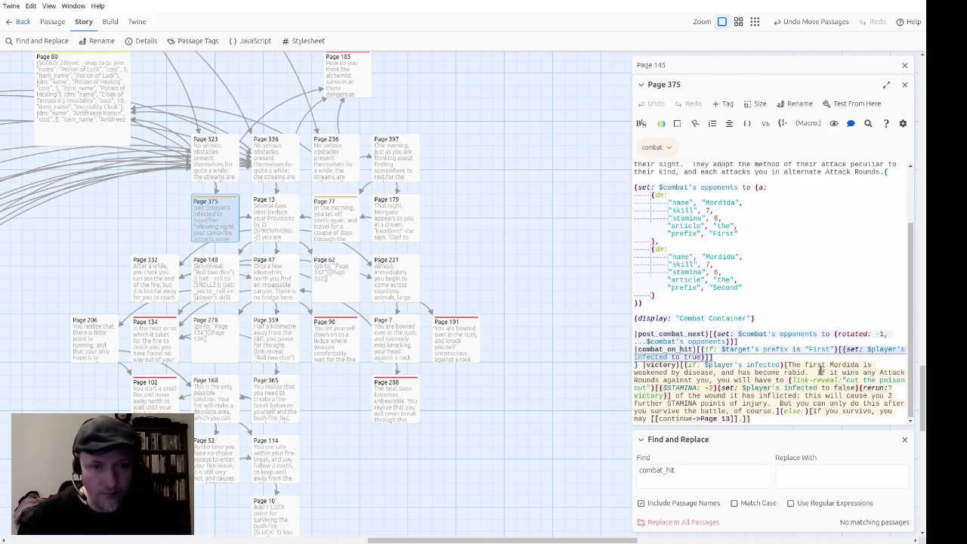
type("player_")
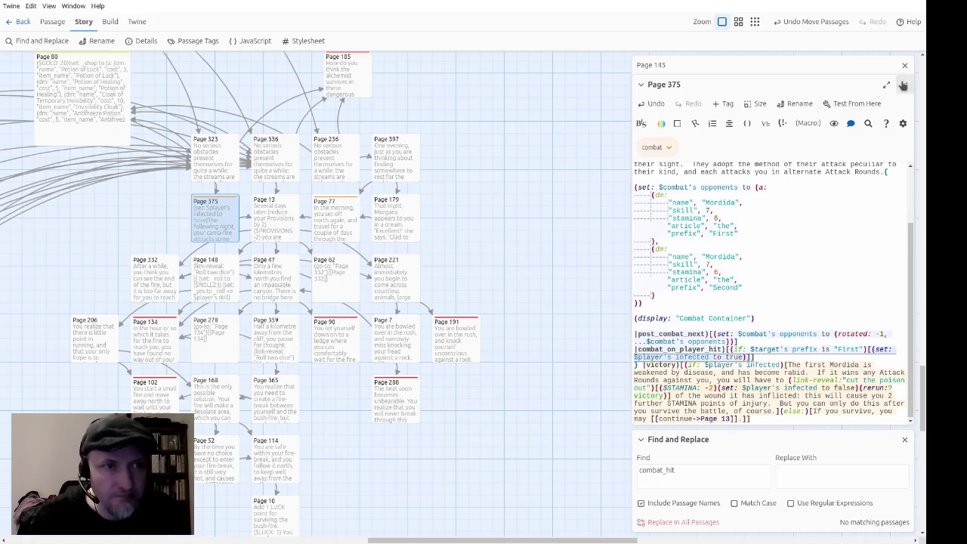
Close the Page 375 and Page 145 editors to return to the story map.
left_click(905, 84)
left_click(905, 65)
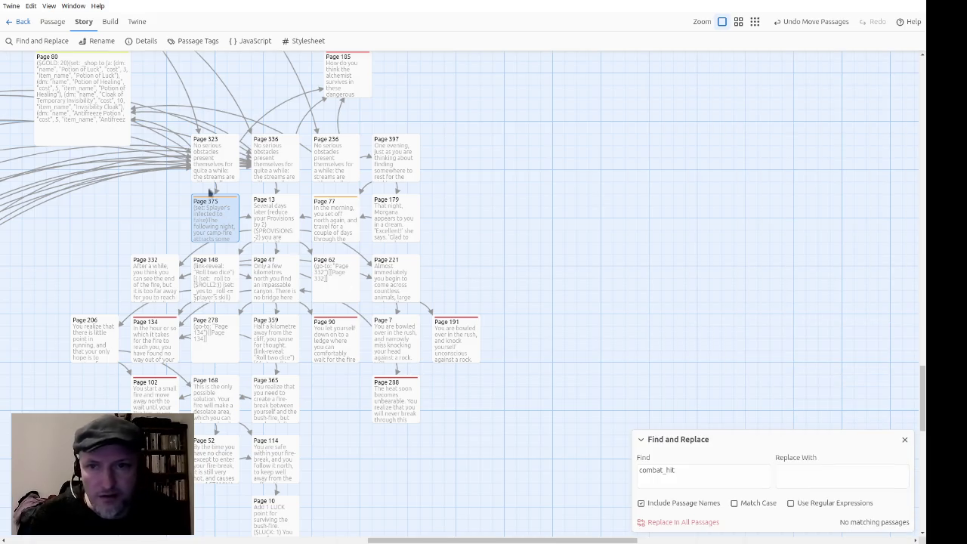
scroll(189, 264, "up", 3)
scroll(189, 265, "left", 3)
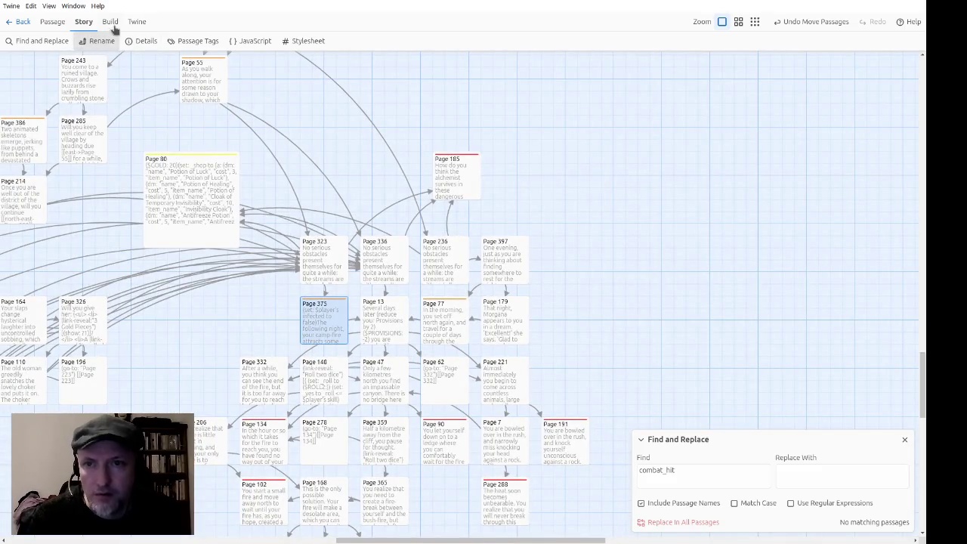
Restart the Page 375 playtest twice to re-roll the stats.
left_click(53, 21)
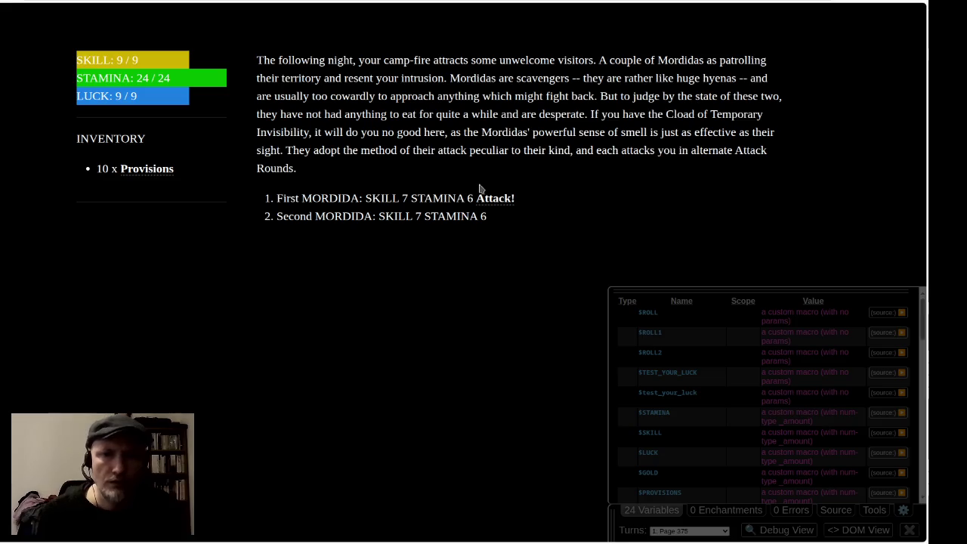
key("F5")
key("F5")
key("F5")
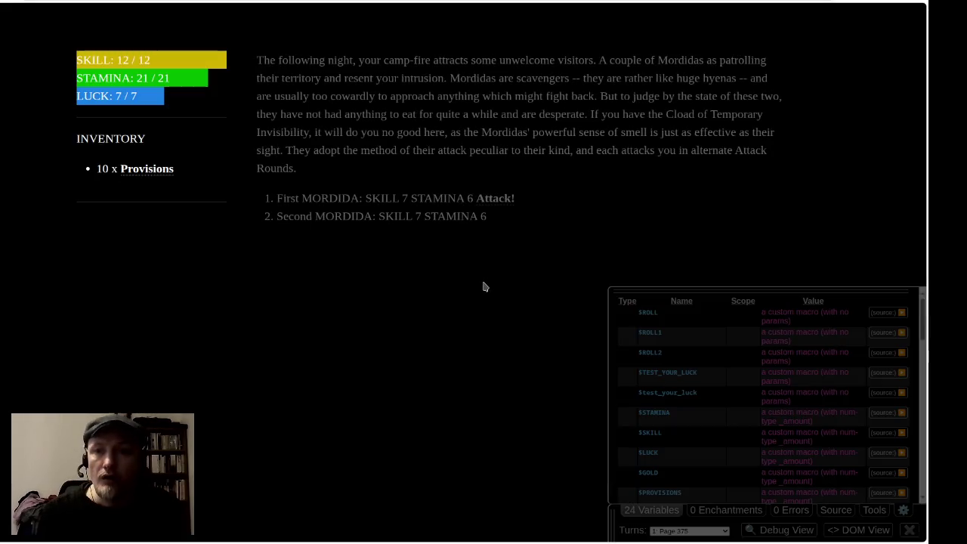
key("F5")
key("F5")
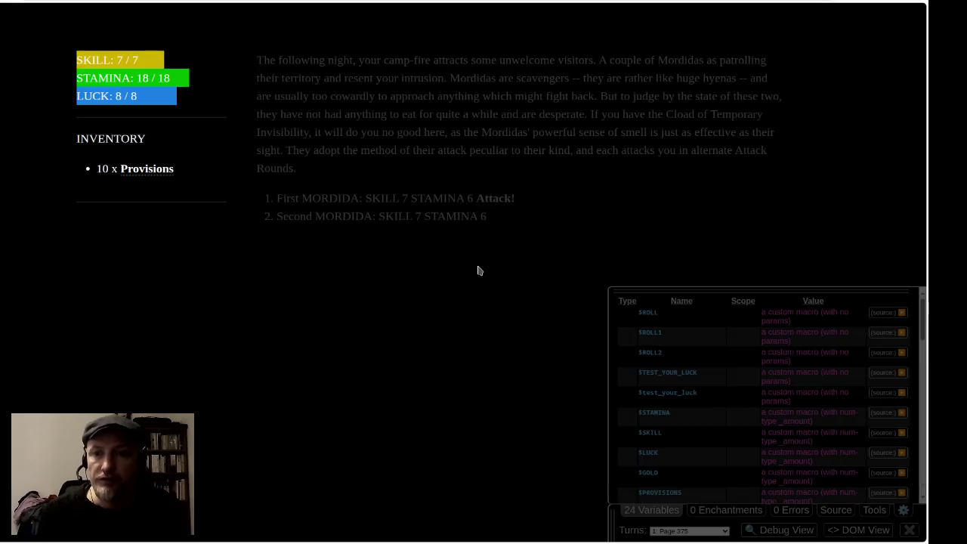
Attack the First and Second MORDIDA round by round until both are defeated.
left_click(493, 199)
left_click(320, 355)
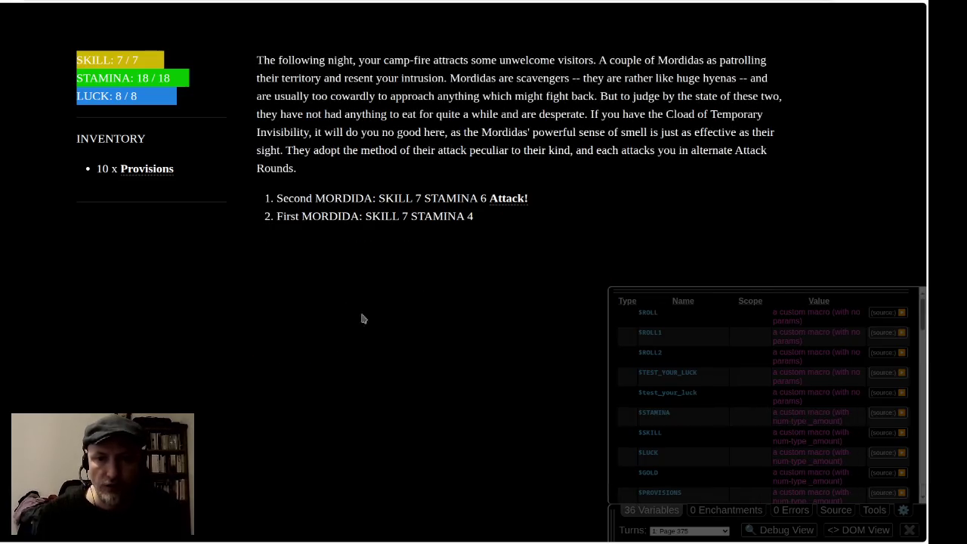
left_click(498, 198)
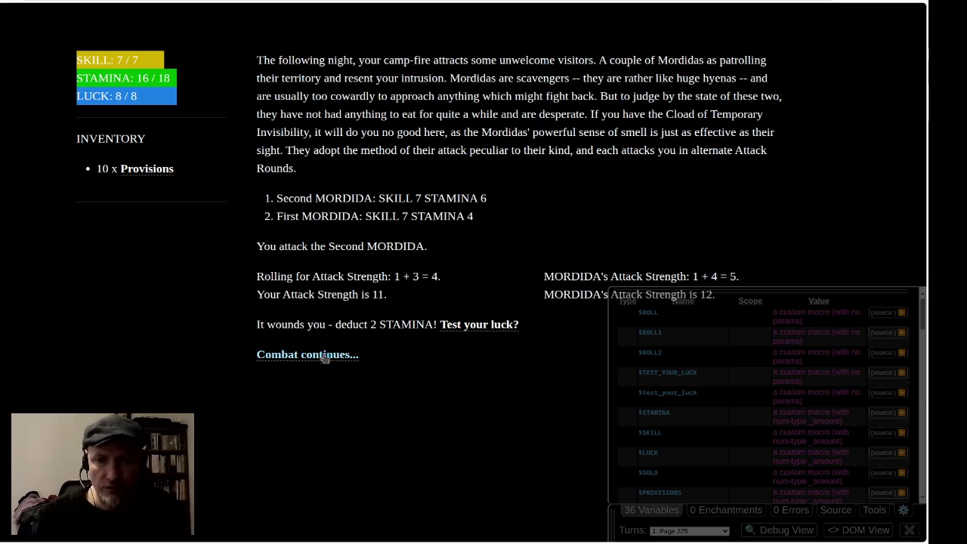
left_click(323, 354)
left_click(498, 200)
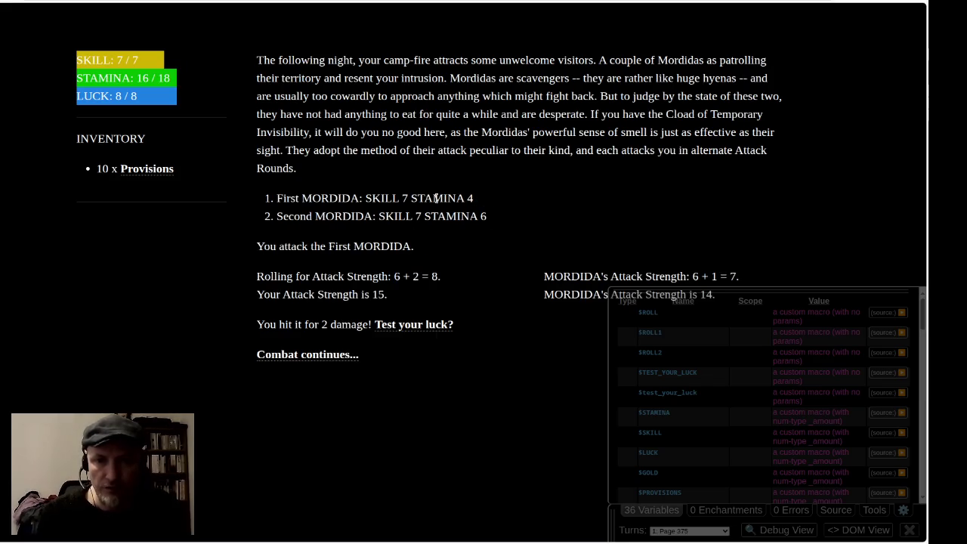
left_click(319, 355)
left_click(504, 198)
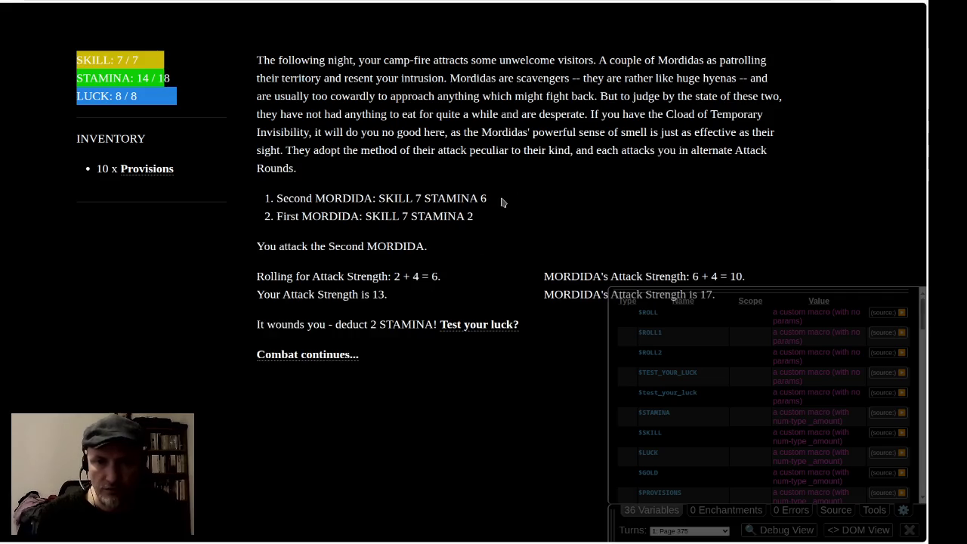
left_click(315, 355)
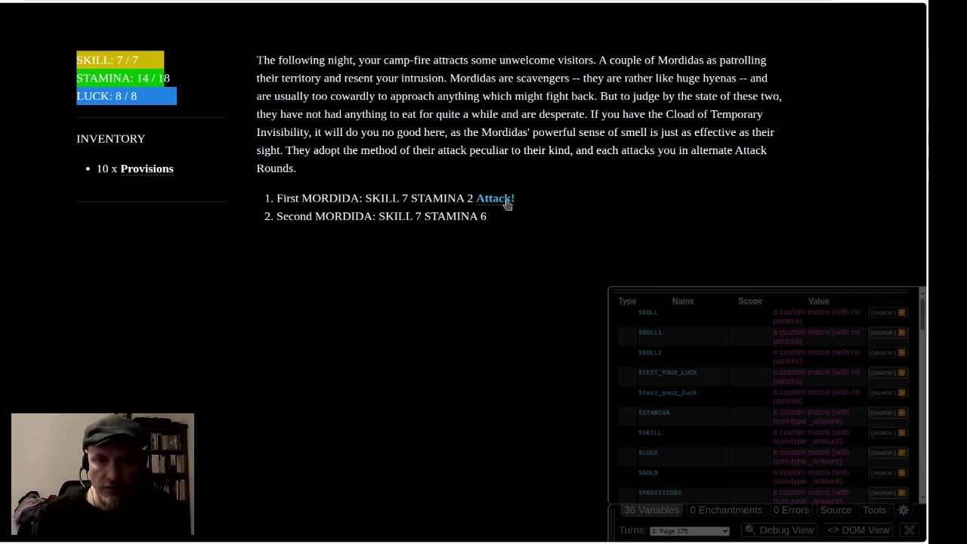
left_click(495, 200)
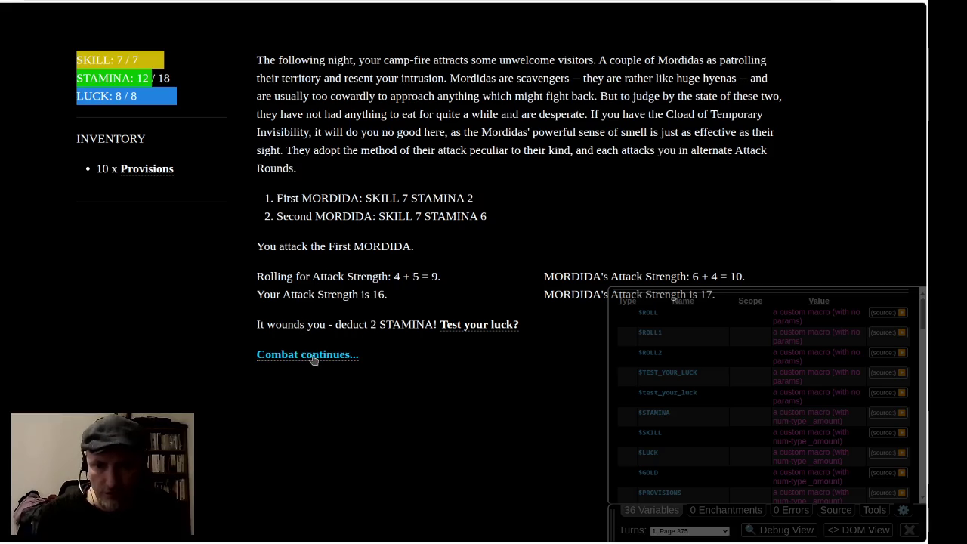
left_click(319, 355)
left_click(511, 199)
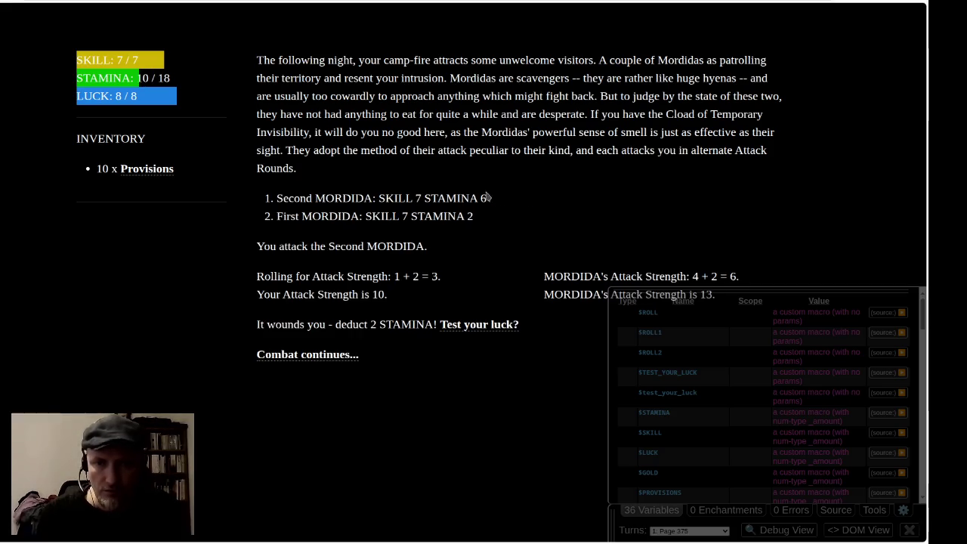
left_click(323, 355)
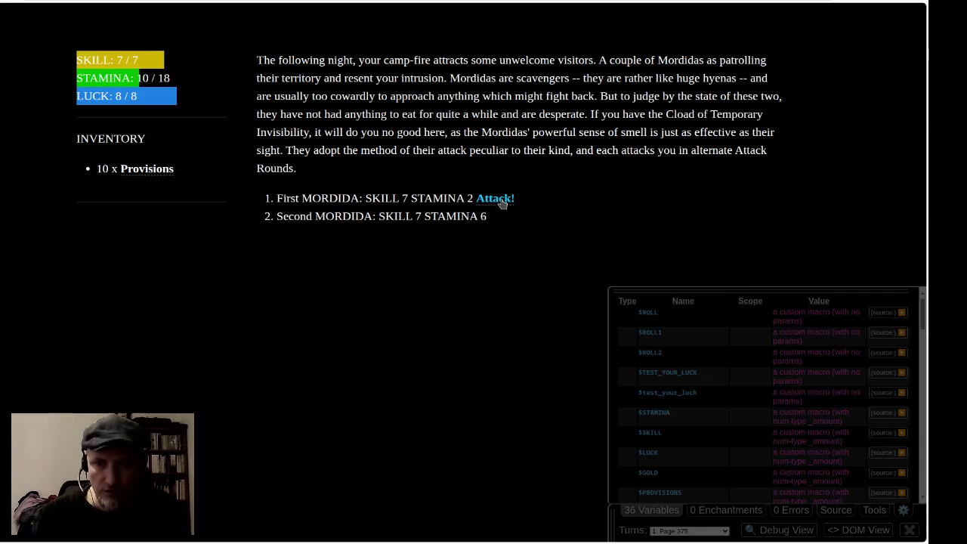
left_click(502, 202)
left_click(326, 355)
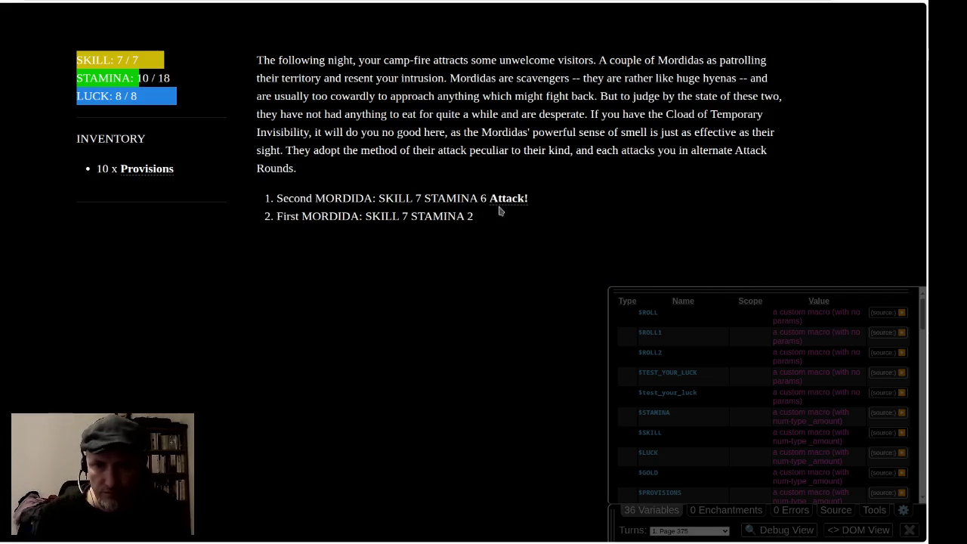
left_click(500, 200)
left_click(323, 354)
left_click(499, 199)
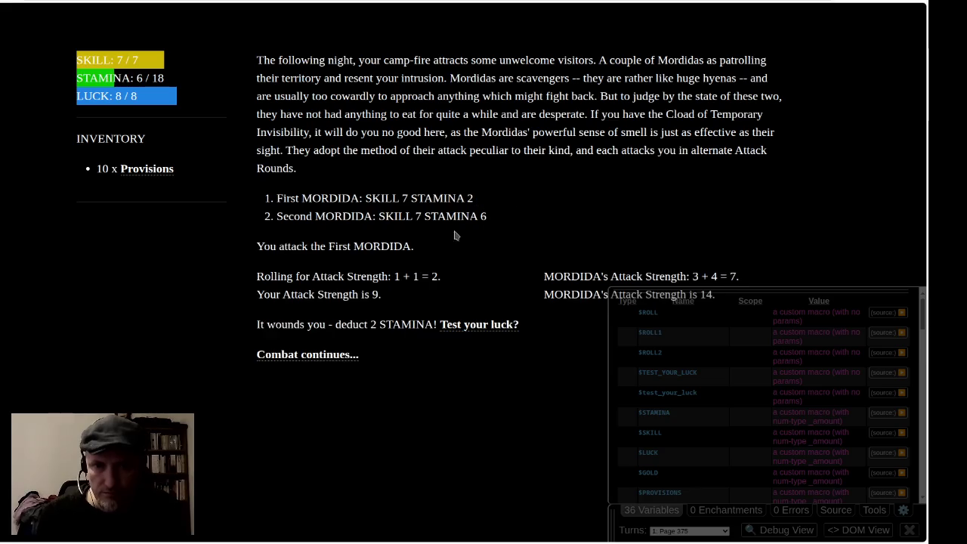
left_click(336, 363)
left_click(499, 200)
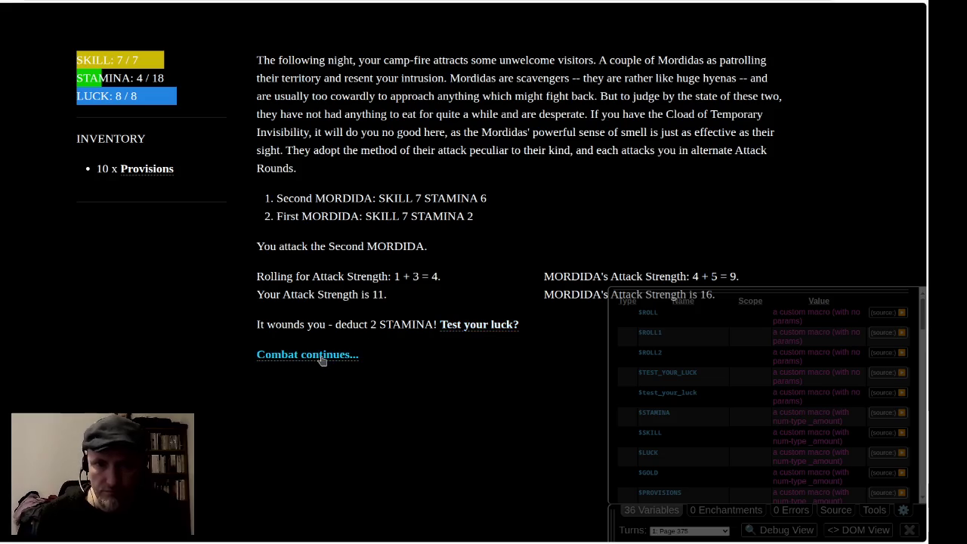
left_click(321, 355)
left_click(492, 198)
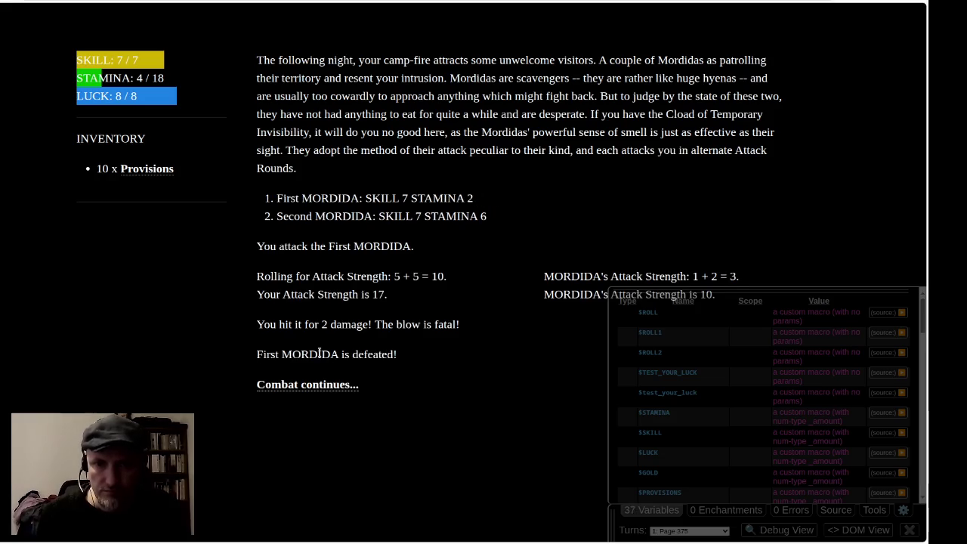
left_click(336, 383)
left_click(516, 199)
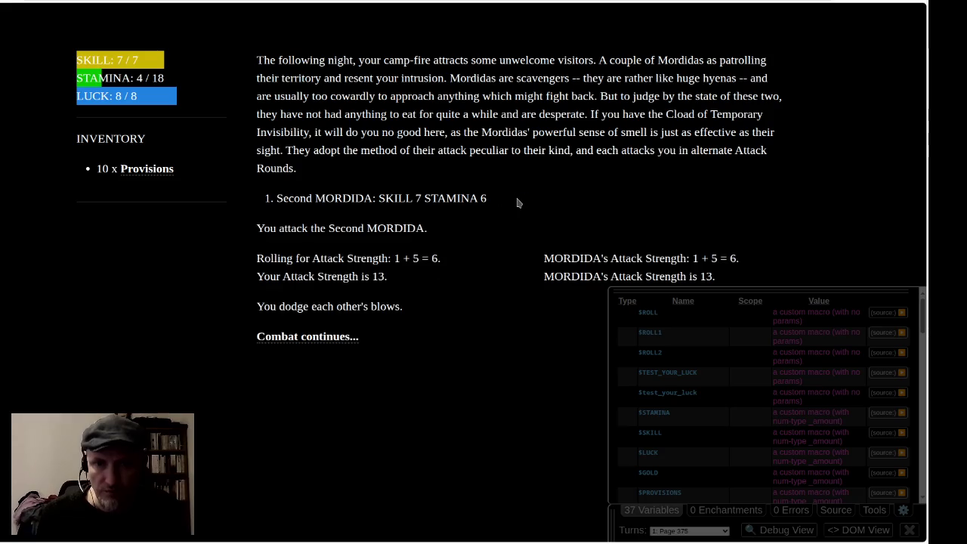
left_click(310, 337)
left_click(512, 198)
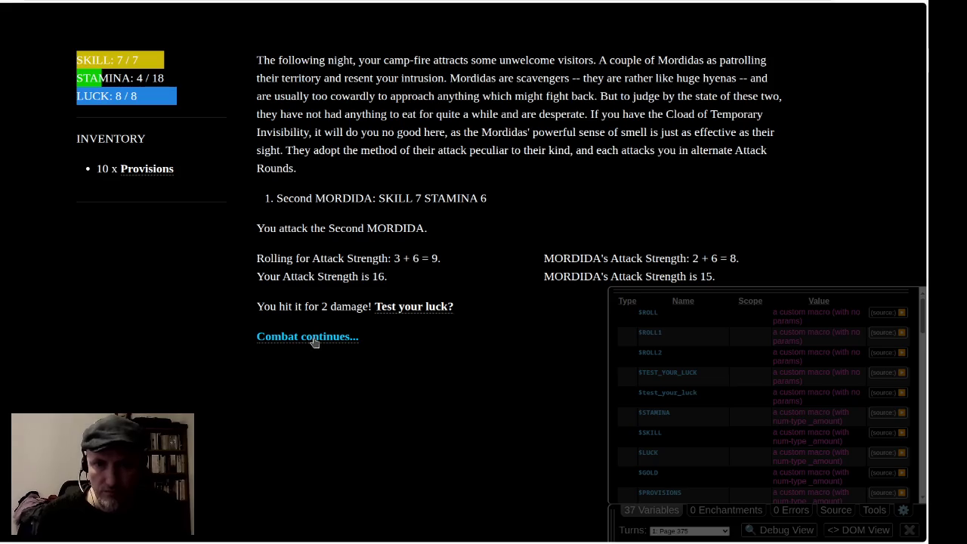
left_click(314, 340)
left_click(518, 200)
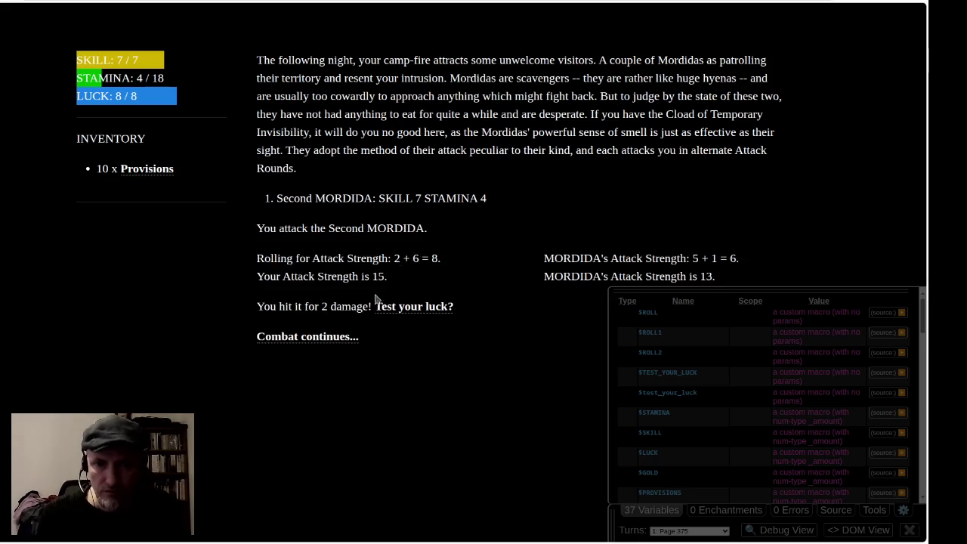
left_click(338, 343)
left_click(512, 198)
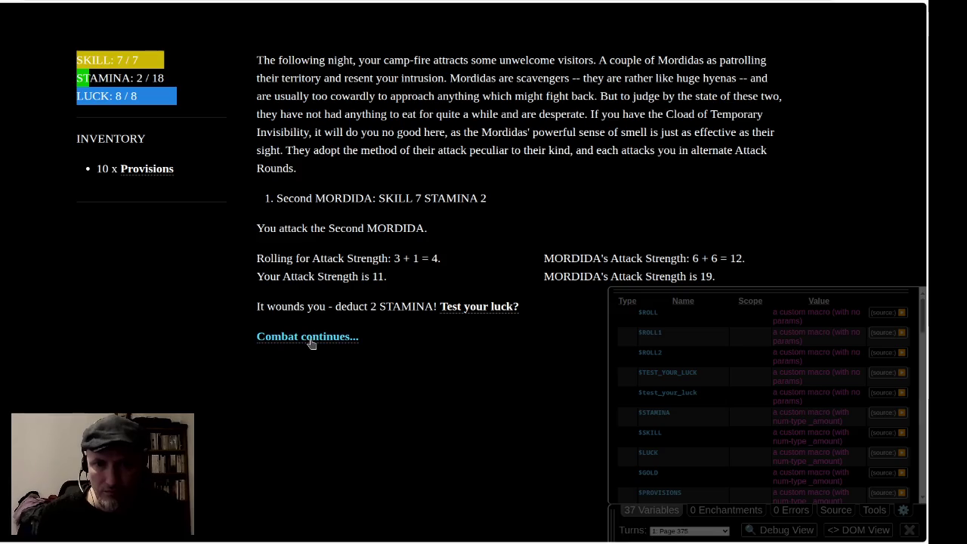
left_click(311, 341)
left_click(501, 201)
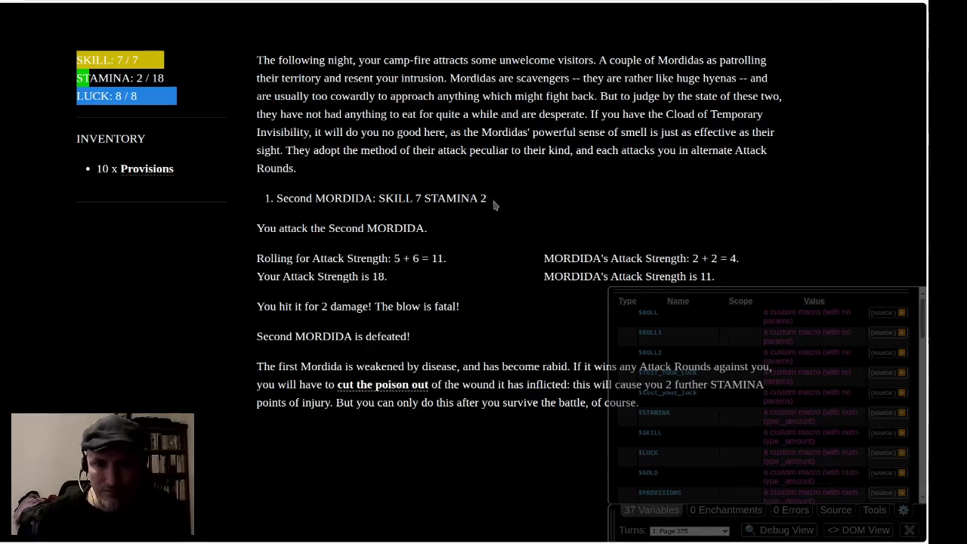
Eat Provisions, cut the poison out, and continue to the bush-fire passage.
left_click(651, 510)
mouse_move(257, 363)
left_mouse_down()
mouse_move(453, 374)
mouse_move(713, 417)
left_mouse_up()
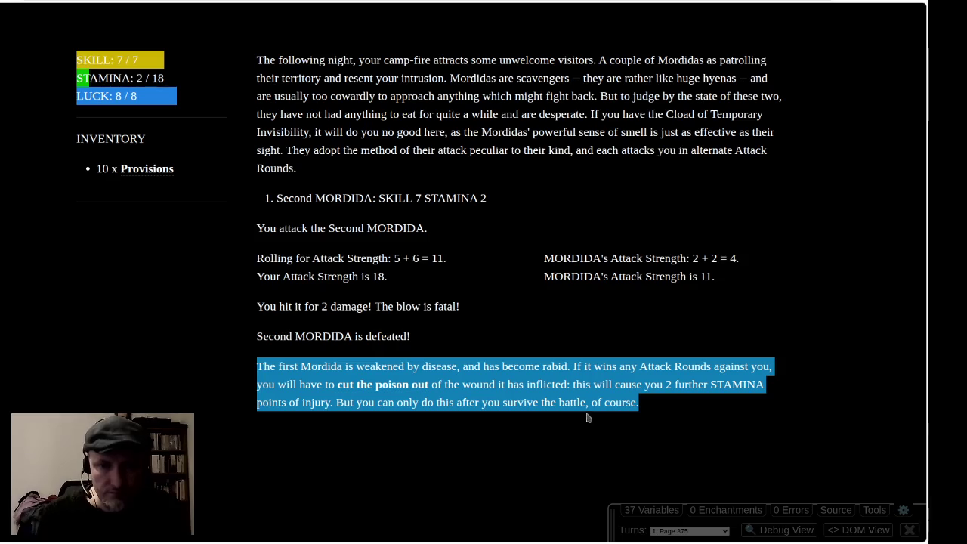
left_click(533, 310)
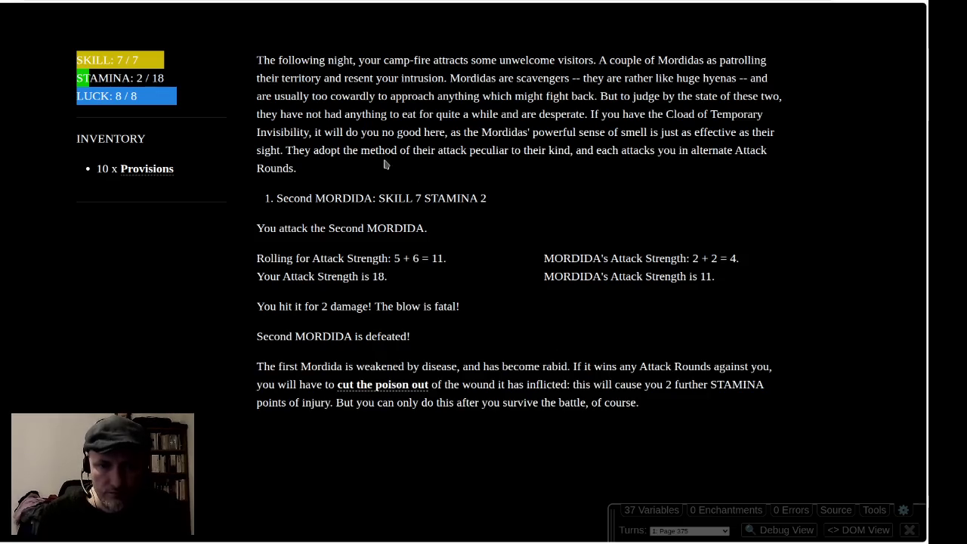
left_click(141, 169)
left_click(377, 389)
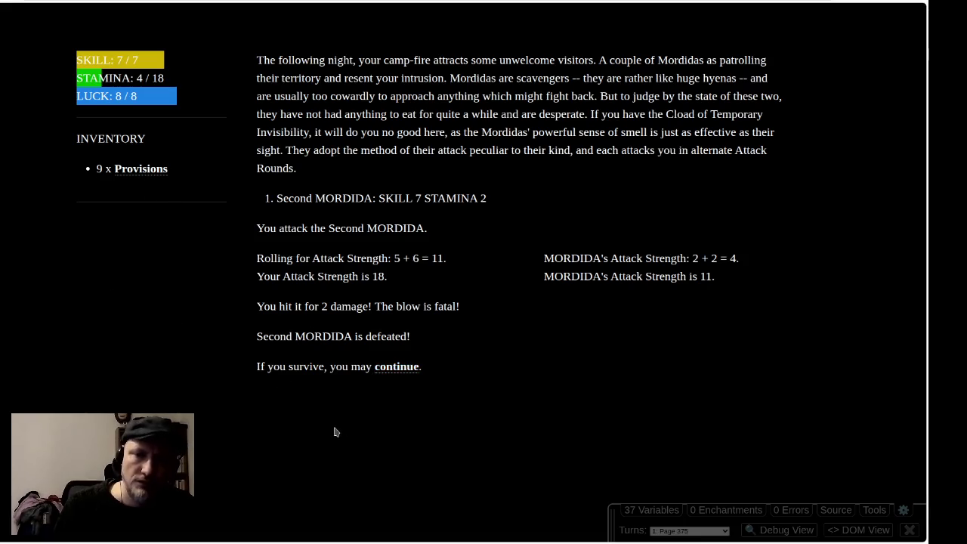
mouse_move(419, 289)
left_mouse_down()
mouse_move(531, 313)
mouse_move(614, 350)
left_mouse_up()
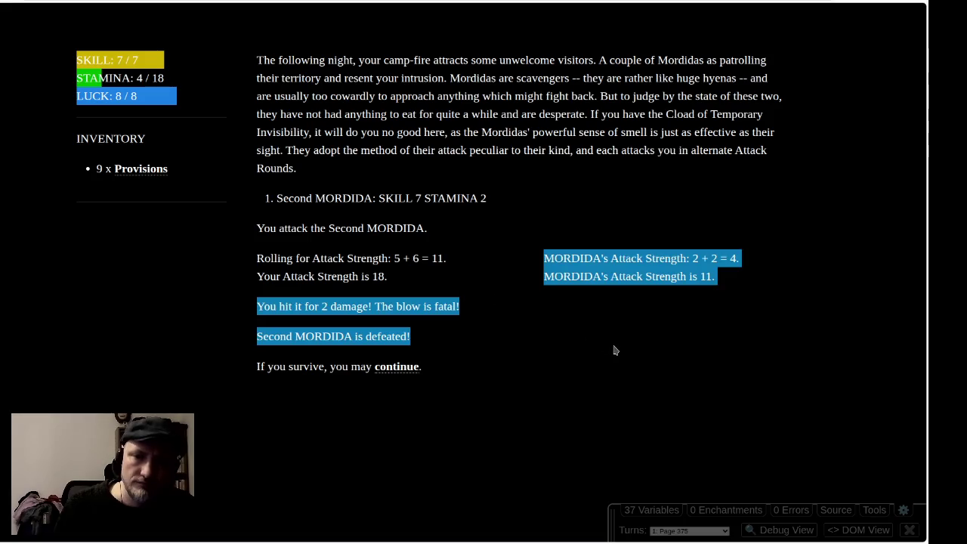
left_click(403, 369)
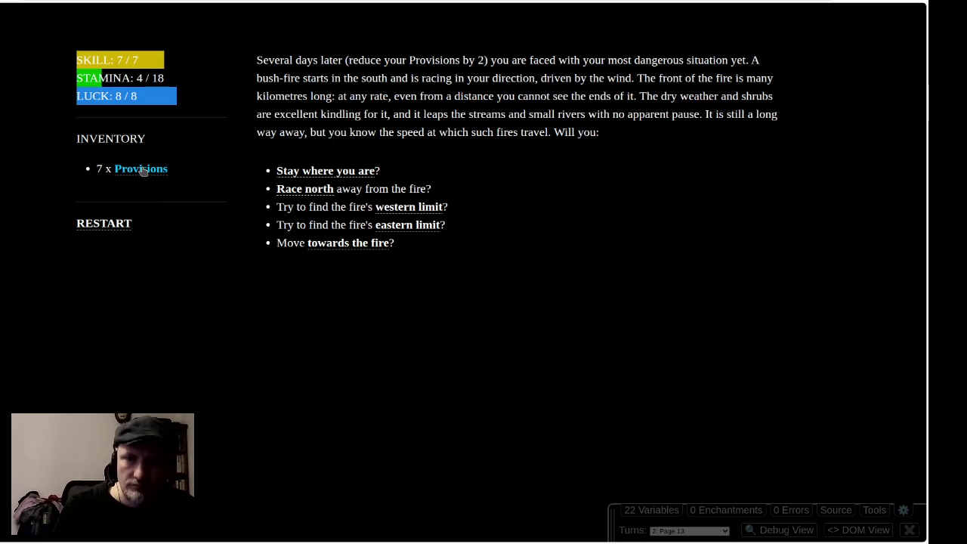
Stay where you are and fail the two-dice SKILL roll, reaching Page 148.
left_click(314, 172)
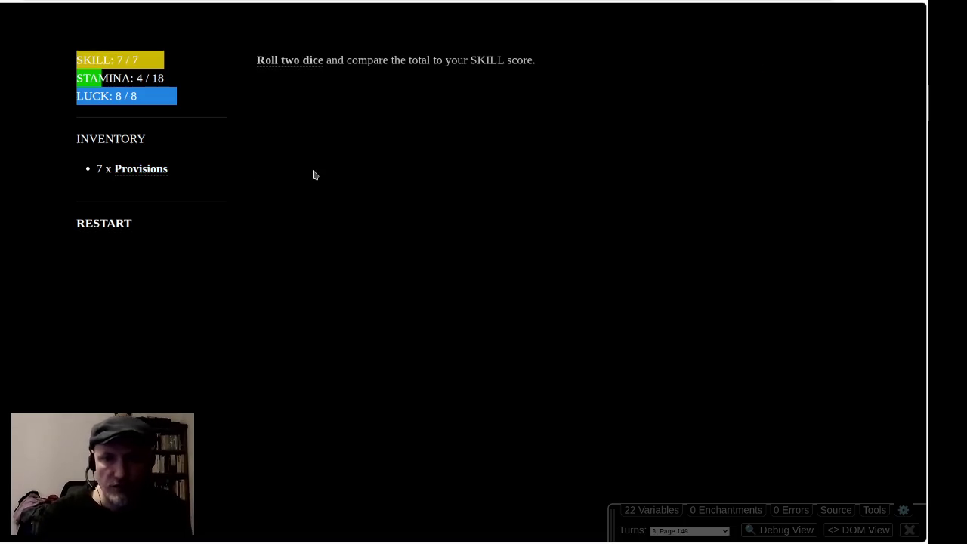
left_click(301, 64)
left_click(455, 292)
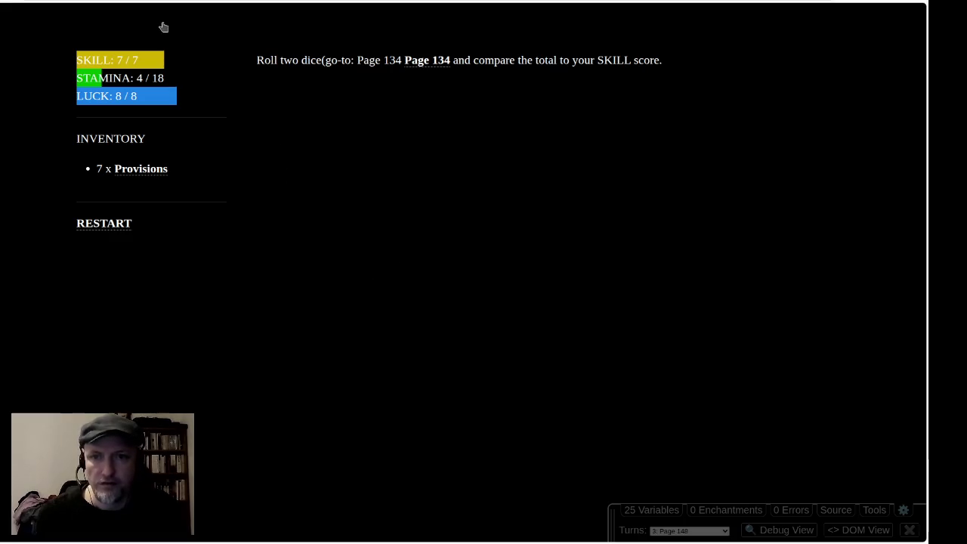
Restart the playtest repeatedly, rolling dice against SKILL, until the alchemist's wares passage appears.
key("F5")
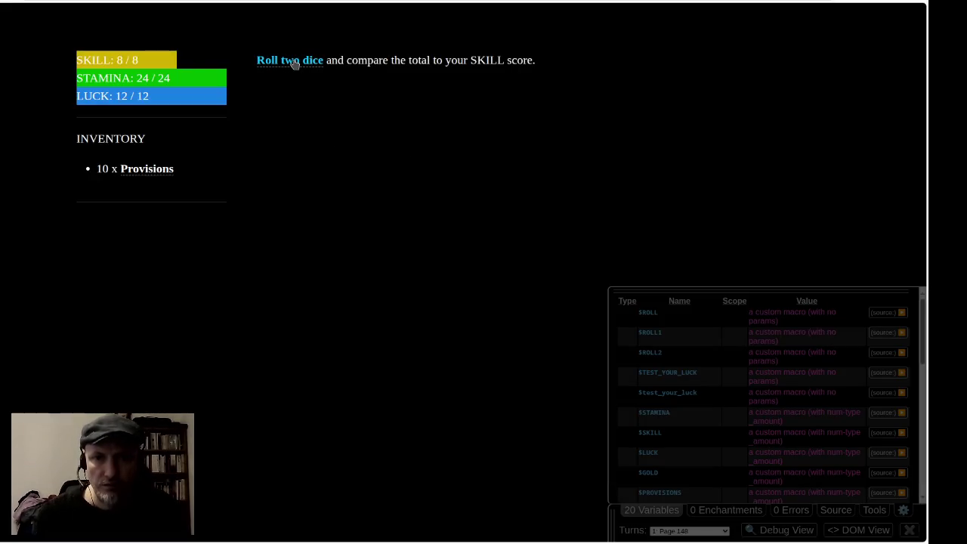
left_click(295, 65)
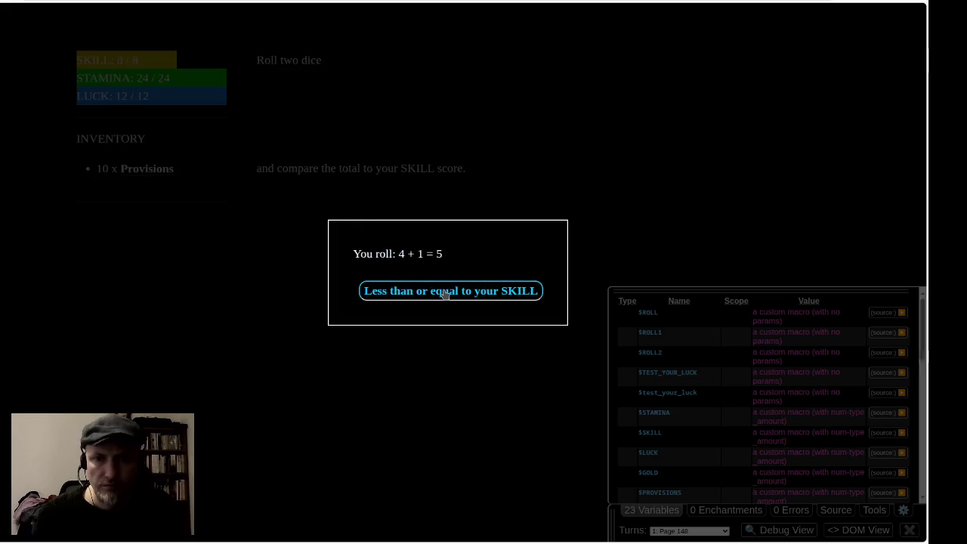
left_click(445, 292)
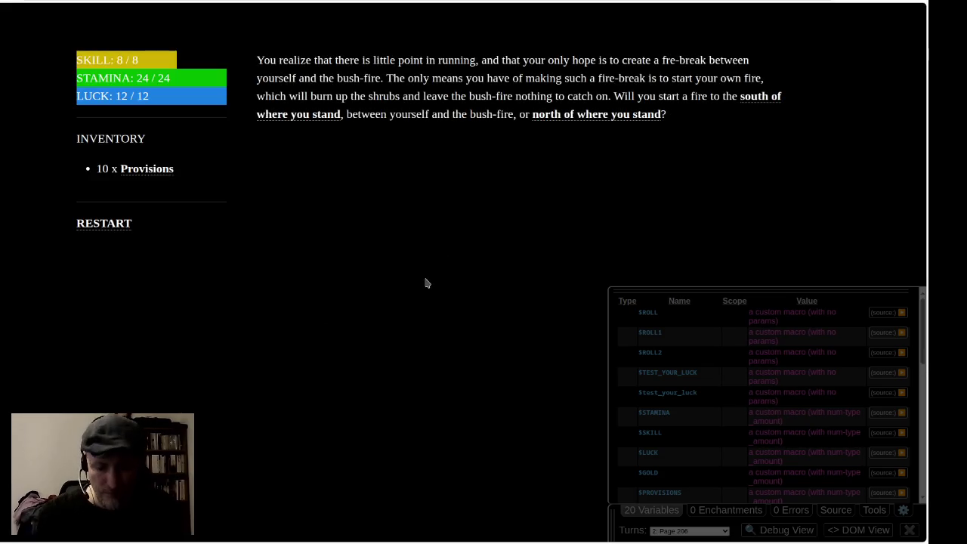
key("F5")
left_click(296, 60)
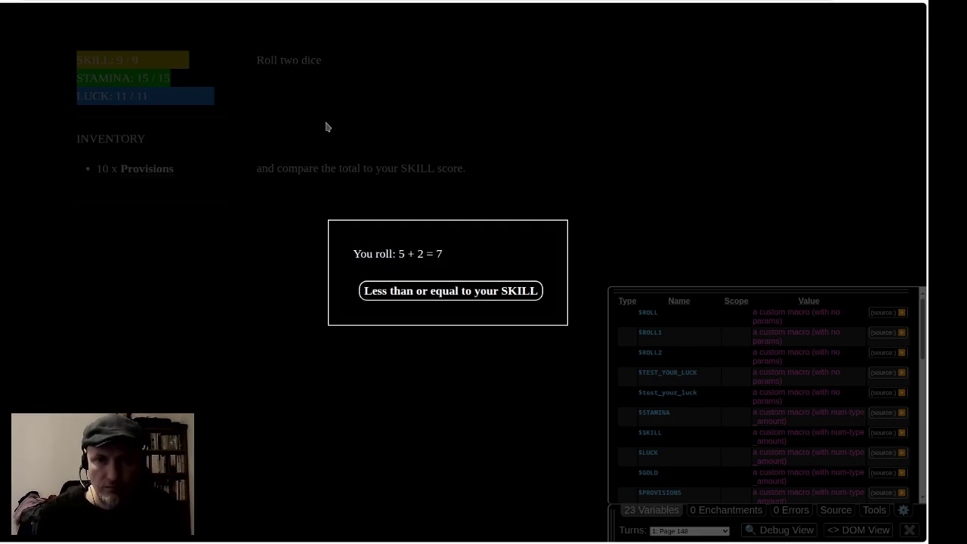
left_click(436, 293)
key("F5")
key("F5")
key("F5")
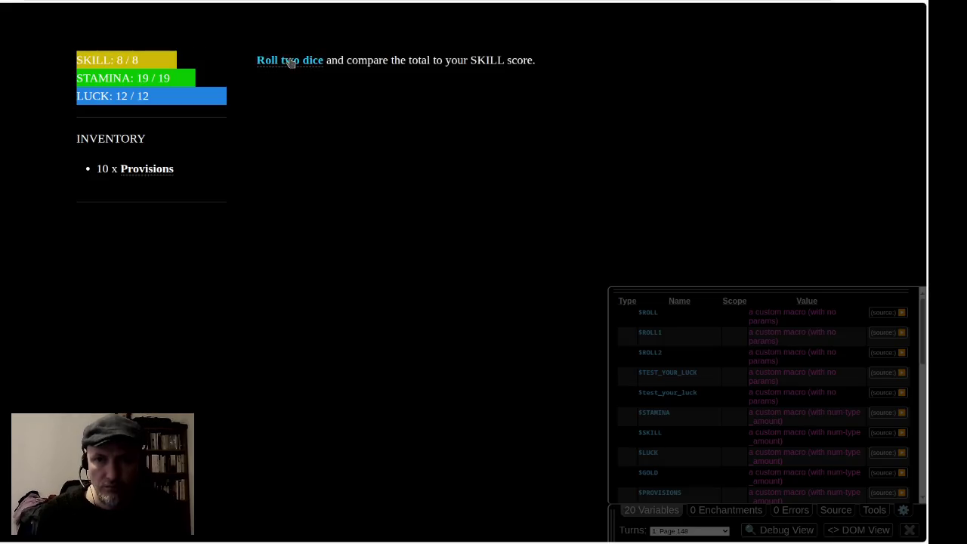
left_click(290, 60)
left_click(445, 289)
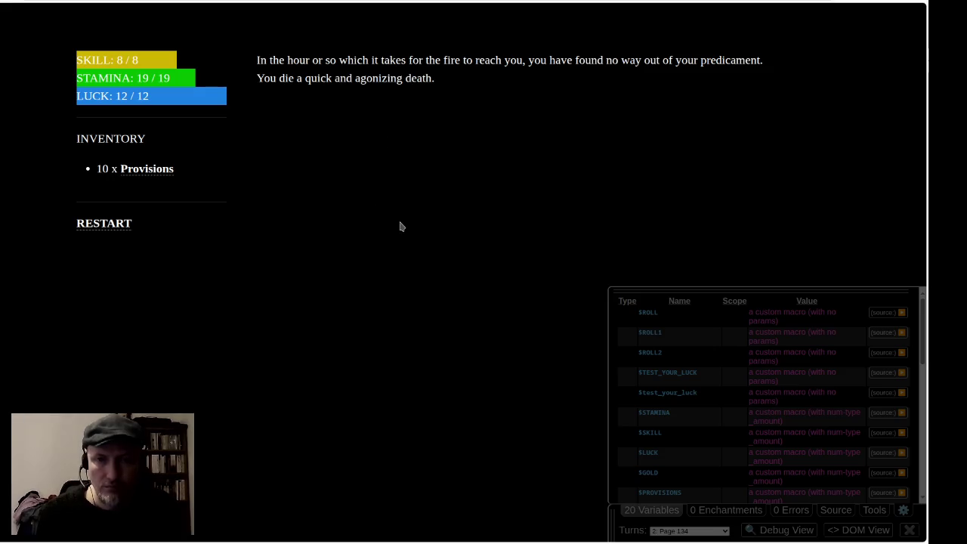
key("F5")
key("F5")
key("F5")
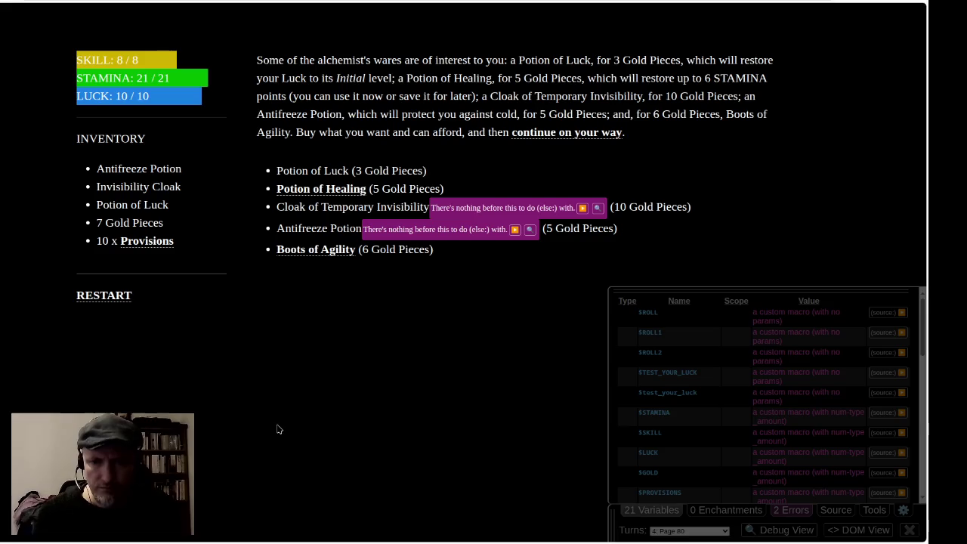
key("alt+Tab")
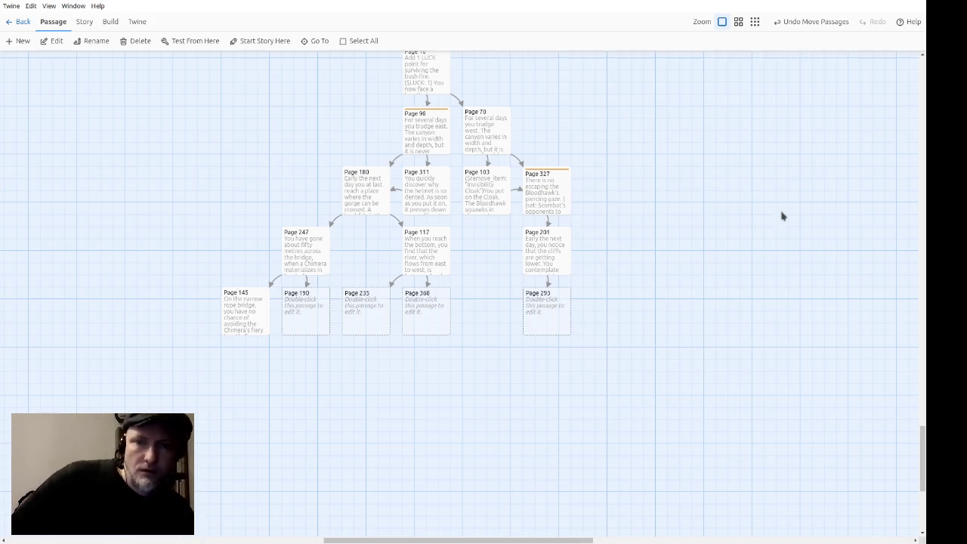
Open Page 145 from the story map for editing.
left_click(250, 323)
double_click(249, 322)
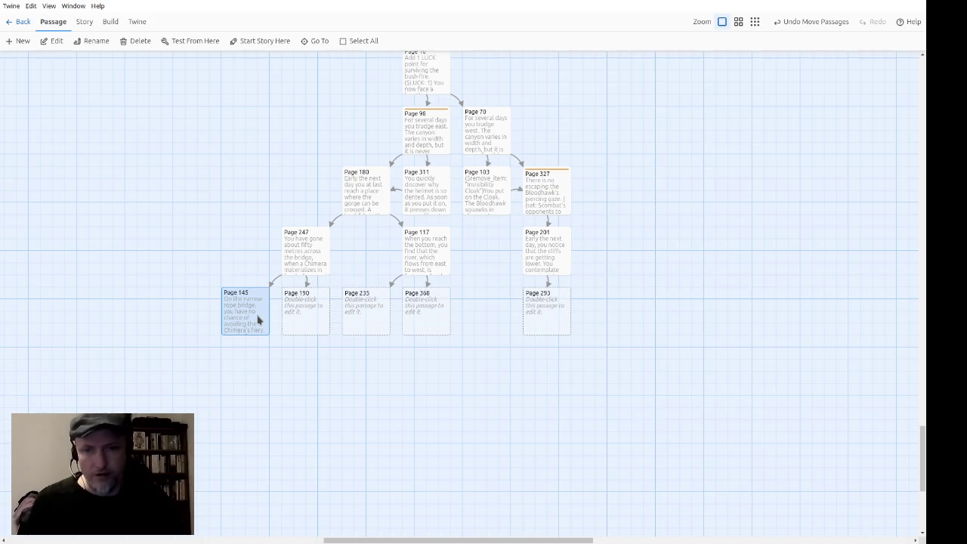
Add an empty |combat_on_target_hit>[] hook below the Combat Container display line.
left_click(789, 212)
left_click(813, 220)
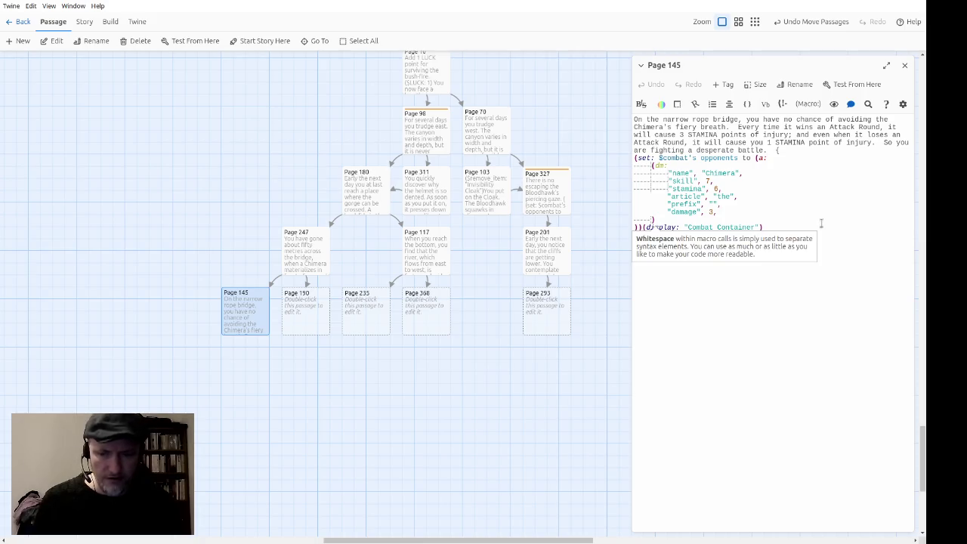
left_click(809, 248)
type("|combat_on_target_hit>")
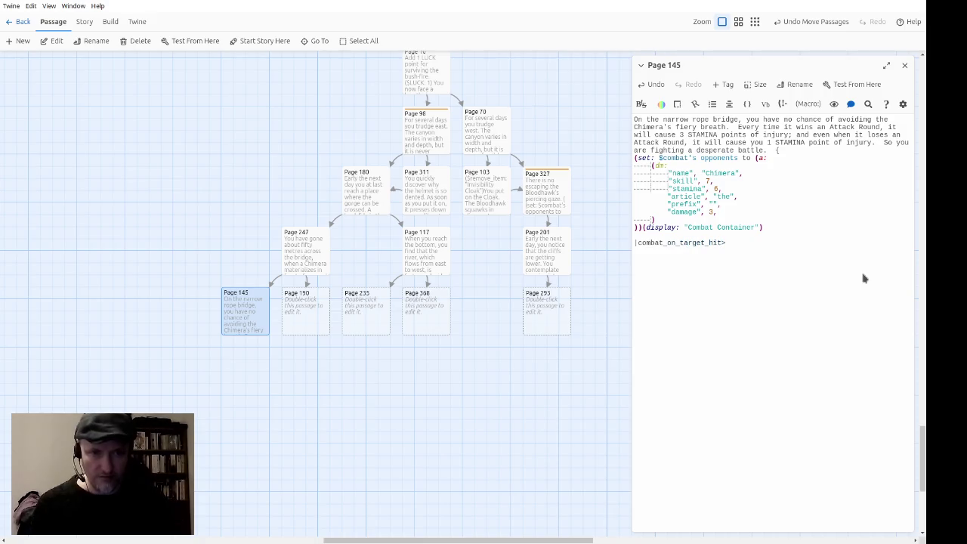
type("[]")
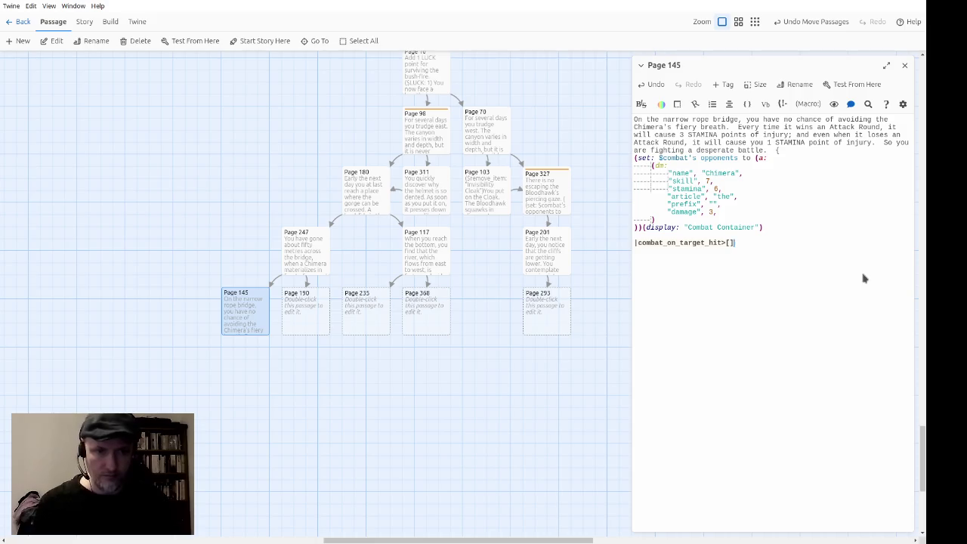
Duplicate the target-hit hook and rename the copy to |combat_on_dodge>[].
key("Left")
key("Right")
type("|combat_on_target_hit>[]")
key("ctrl+Left")
key("ctrl+Left")
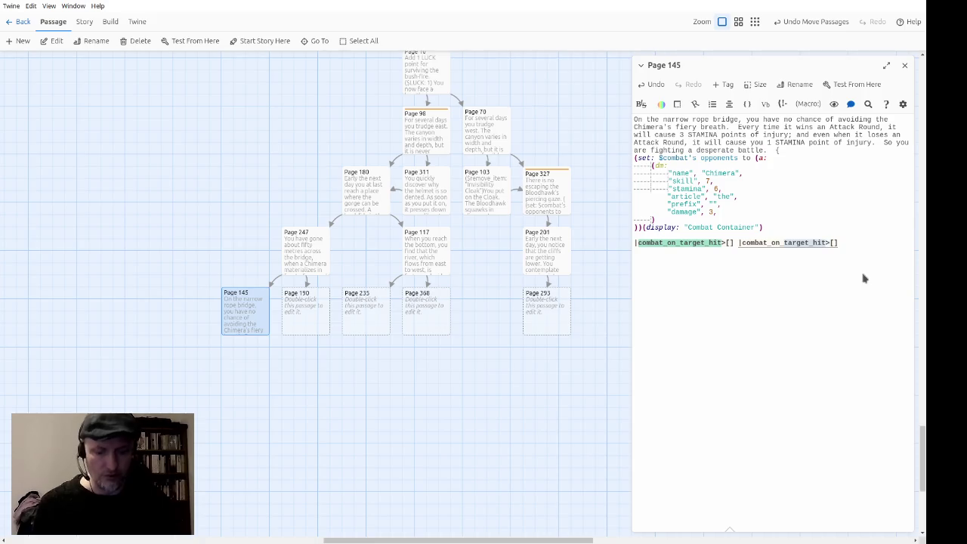
type("dodge")
Fill the combat_on_target_hit hook with 'Fiery breath deals 1 damage!'.
key("Left")
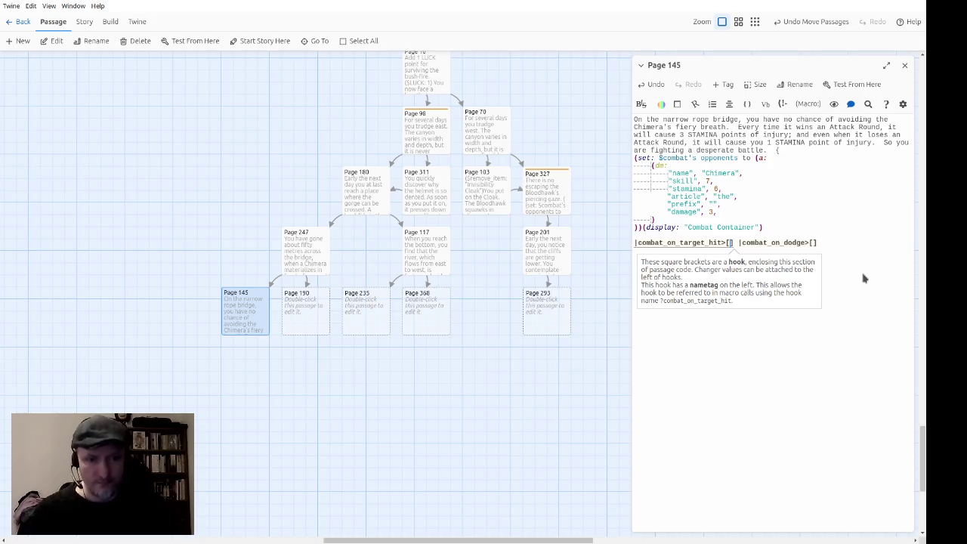
type("Fiery breath")
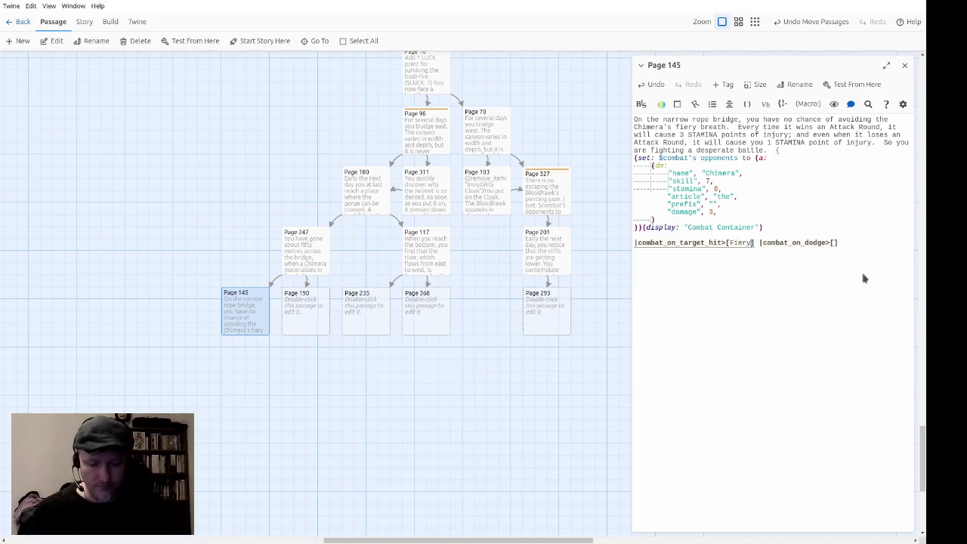
type(" deals 1 ")
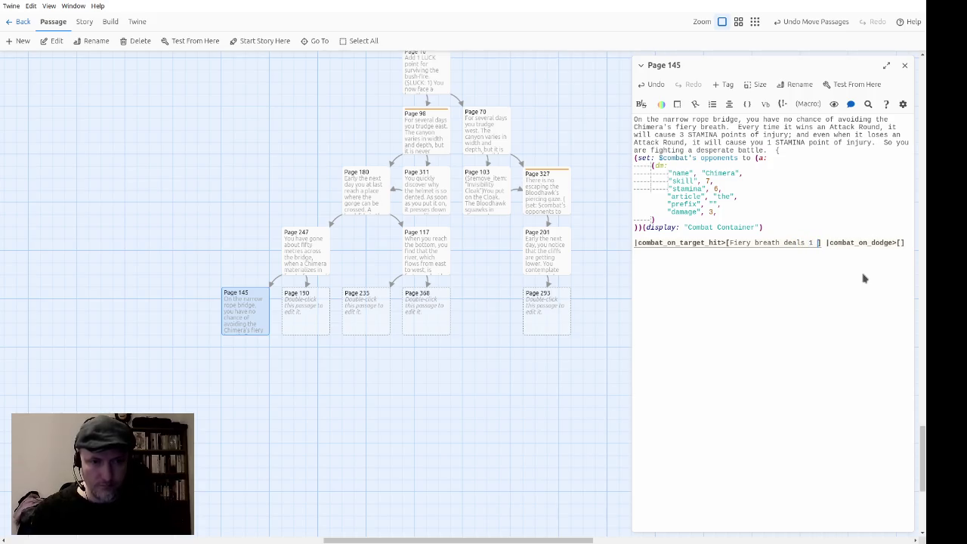
type("damage!")
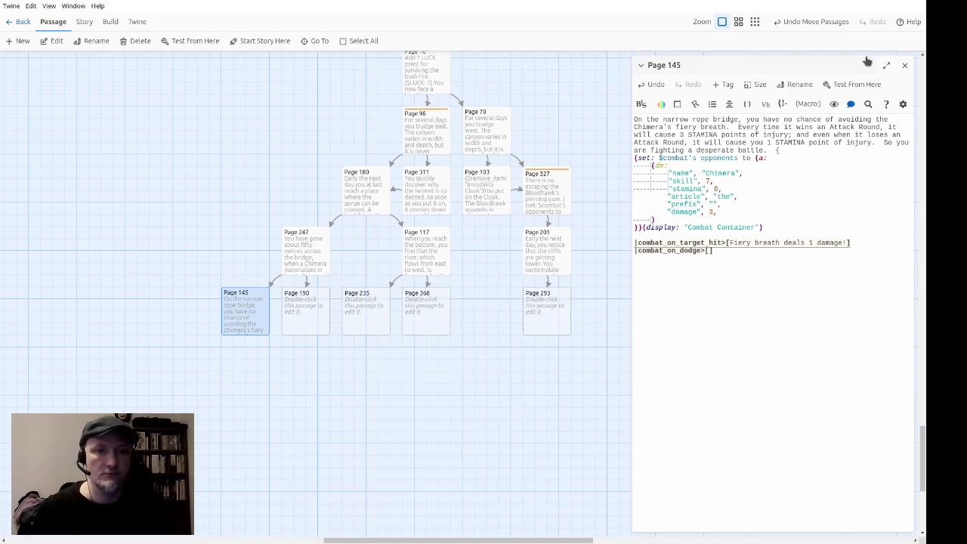
left_click(688, 243)
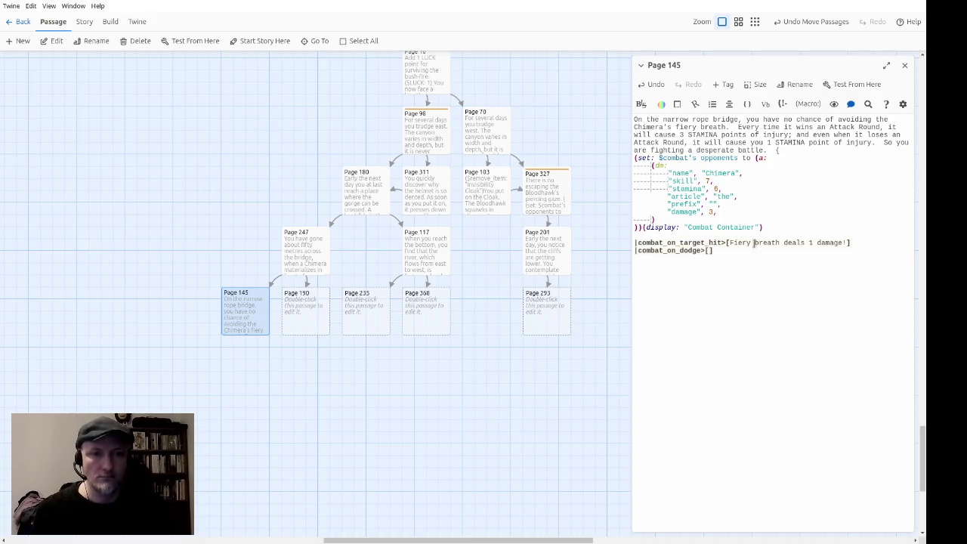
left_click(726, 243)
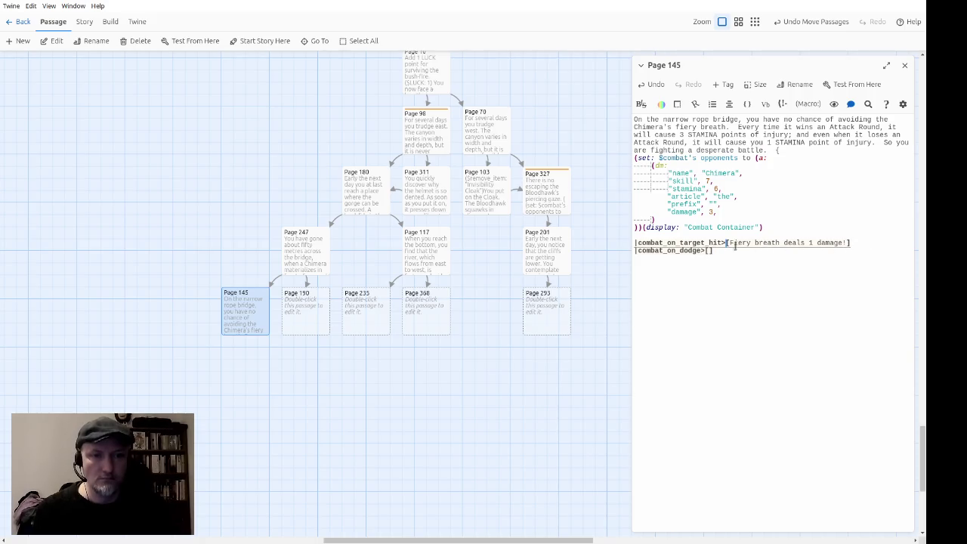
key("Down")
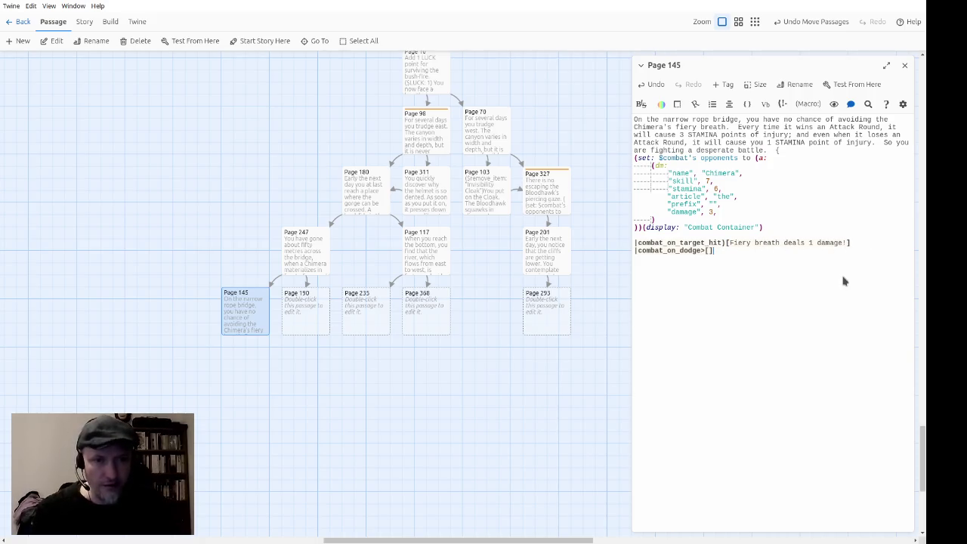
Copy the 'Fiery breath deals 1 damage!' message into the dodge hook.
key("Up")
key("shift+Down")
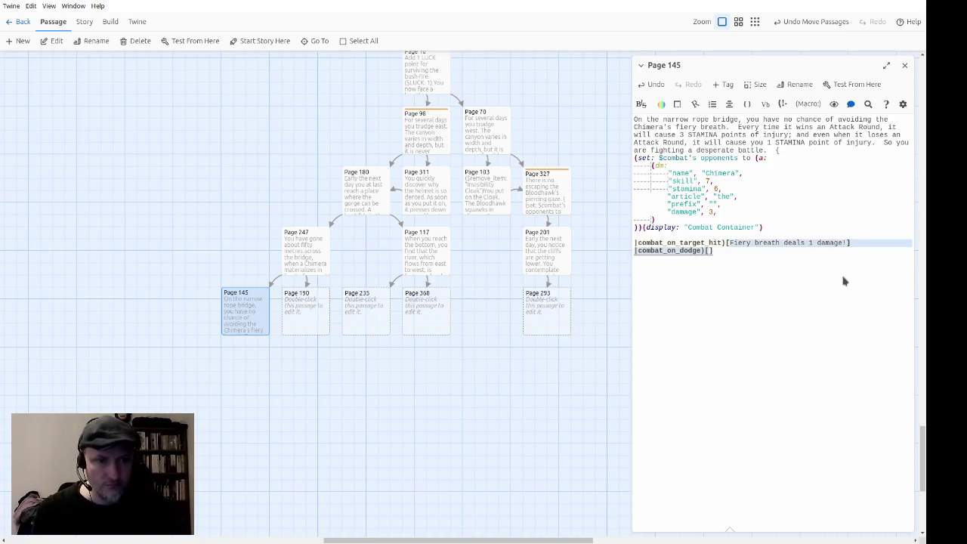
key("shift+End")
key("shift+Up")
key("shift+End")
key("shift+Left")
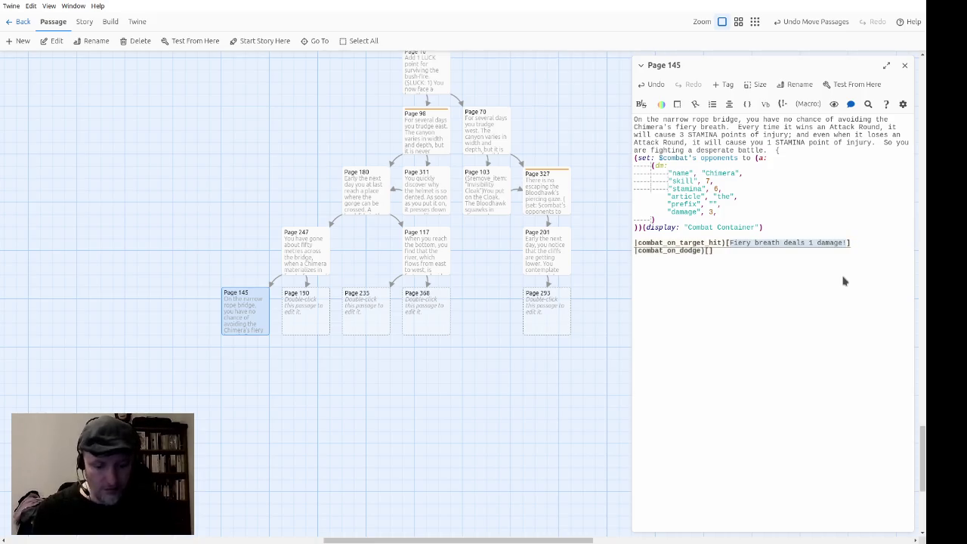
key("ctrl+c")
key("Down")
key("Left")
key("ctrl+v")
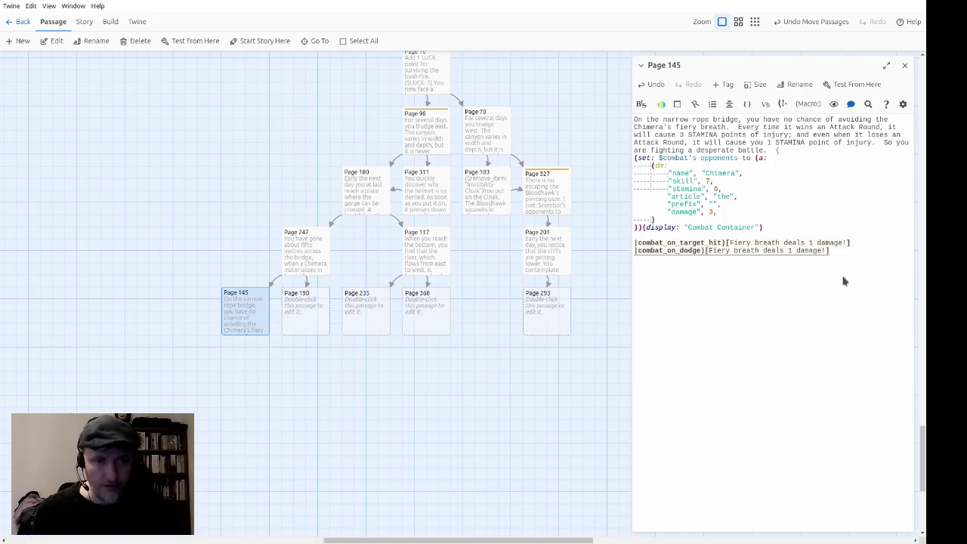
Append ($STAMINA: -1) to both the dodge and target-hit hook messages.
type("($STAMINA: ")
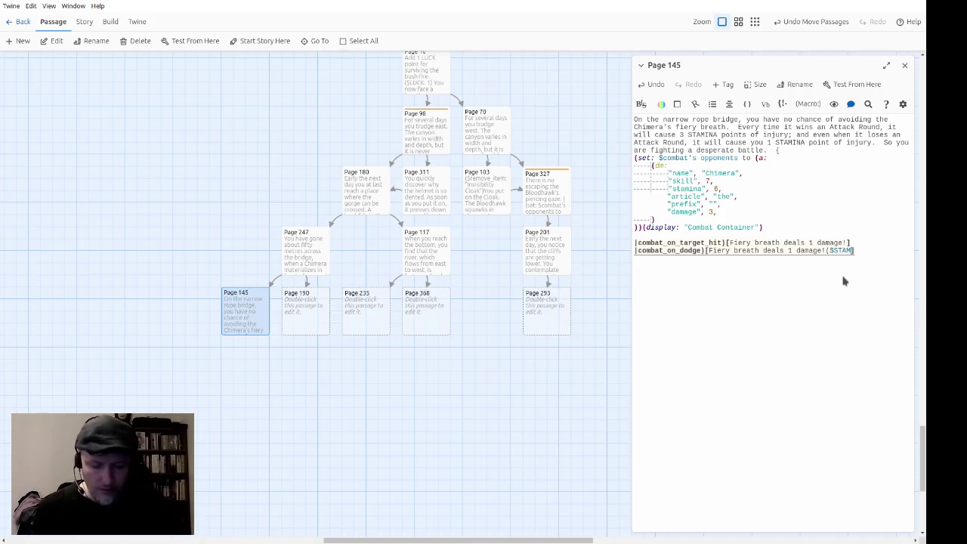
type("-1)")
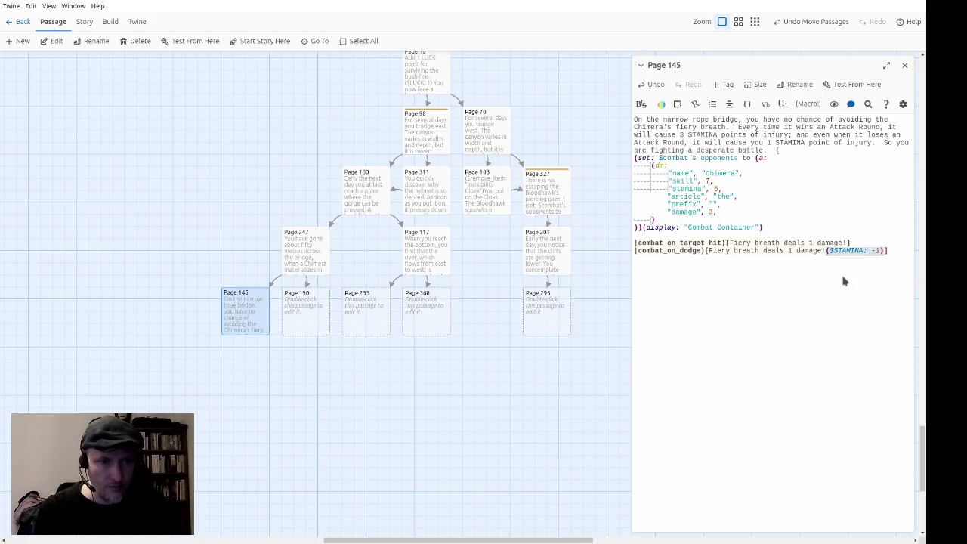
key("ctrl+c")
key("Up")
key("Left")
key("ctrl+v")
key("Down")
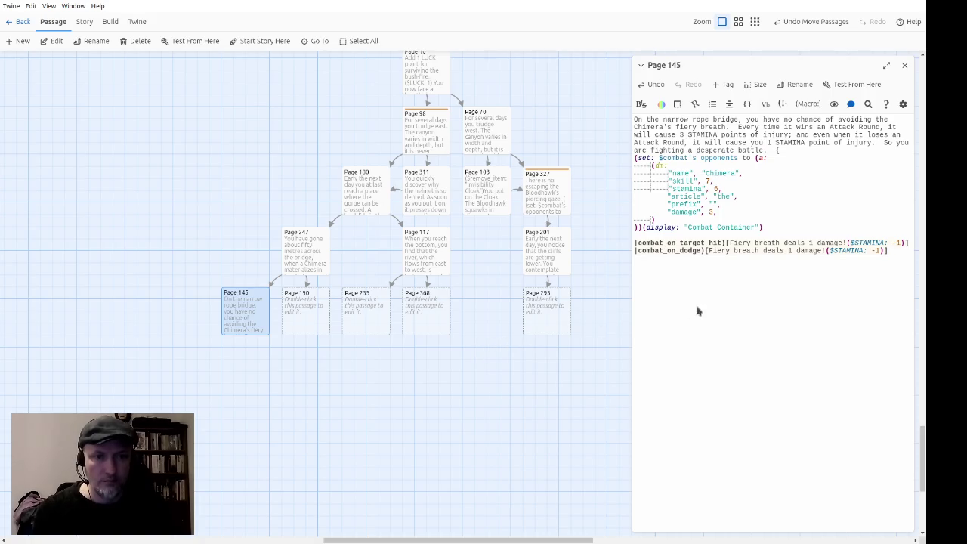
Remove the blank line above the hooks and playtest starting from Page 145.
key("BackSpace")
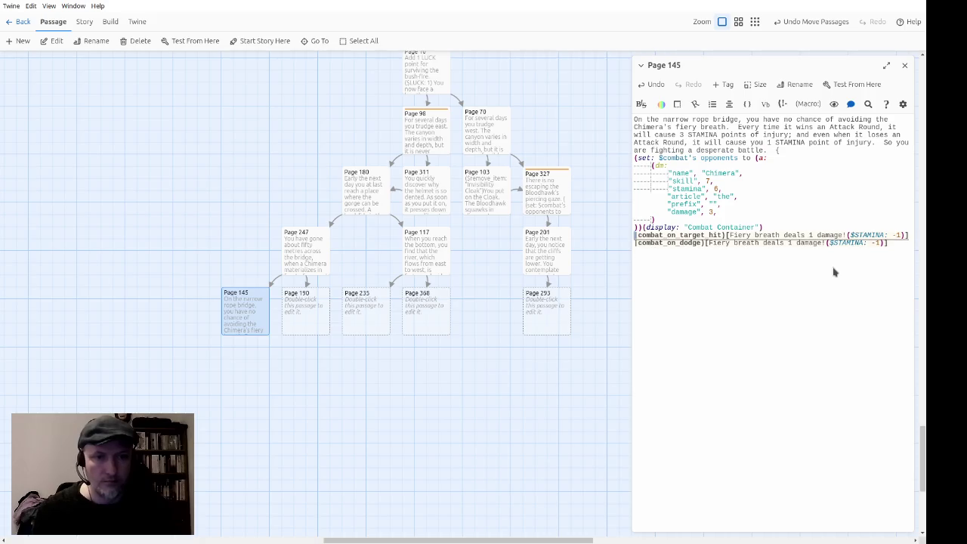
key("Left")
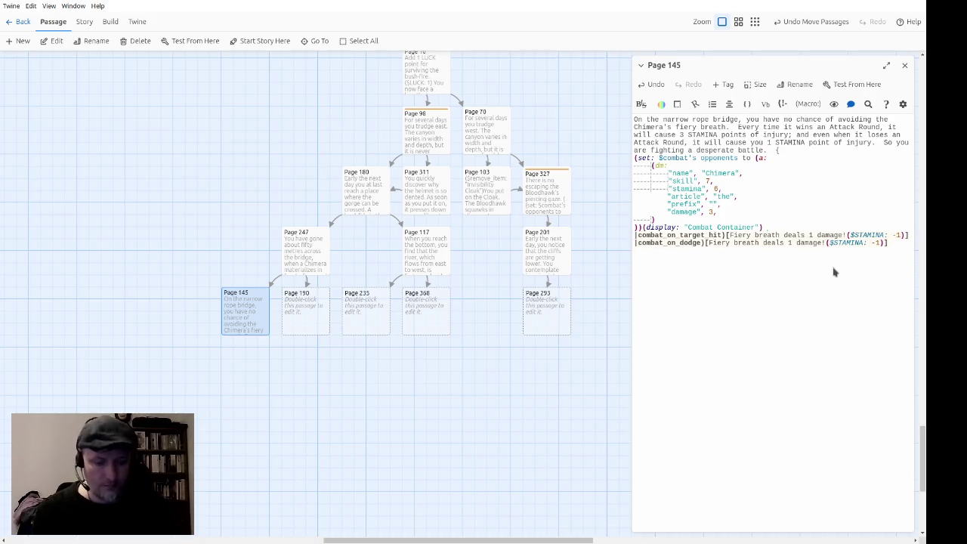
left_click(835, 272)
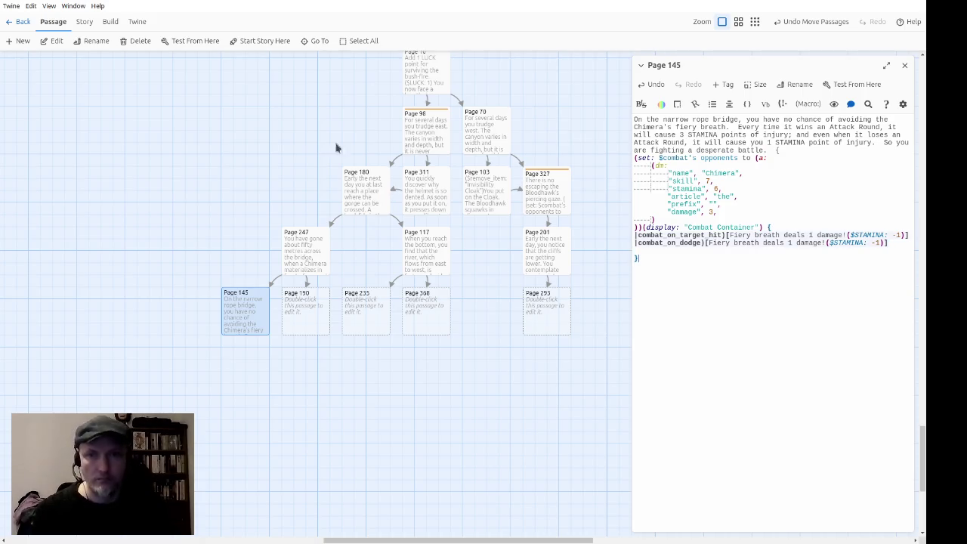
left_click(206, 46)
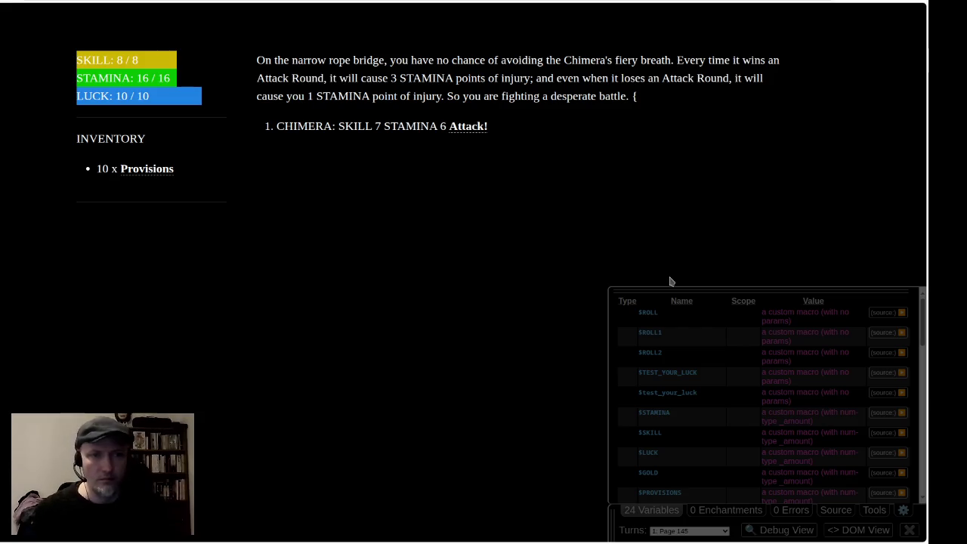
Reload the playtest, fight one Chimera round, and confirm 'Fiery breath deals 1 damage!' appears.
key("F5")
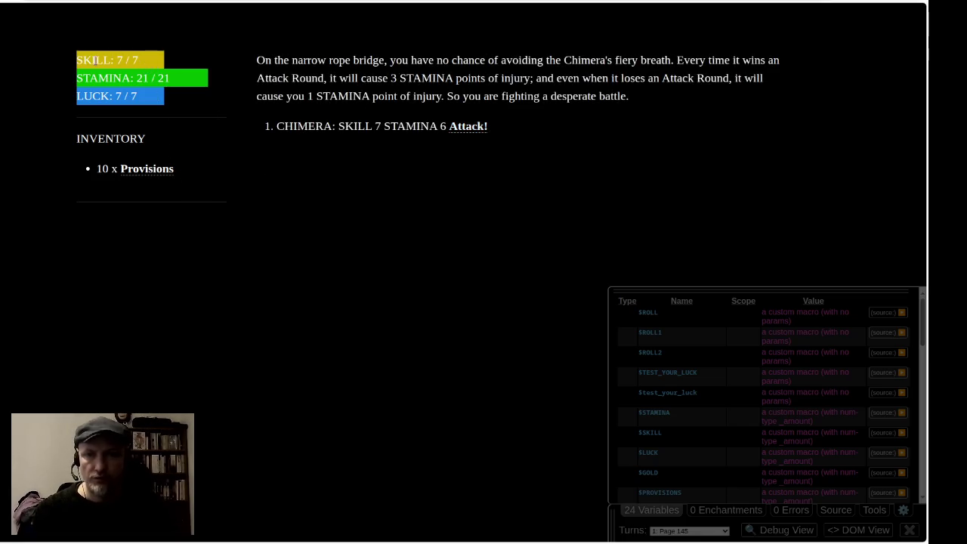
left_click(469, 127)
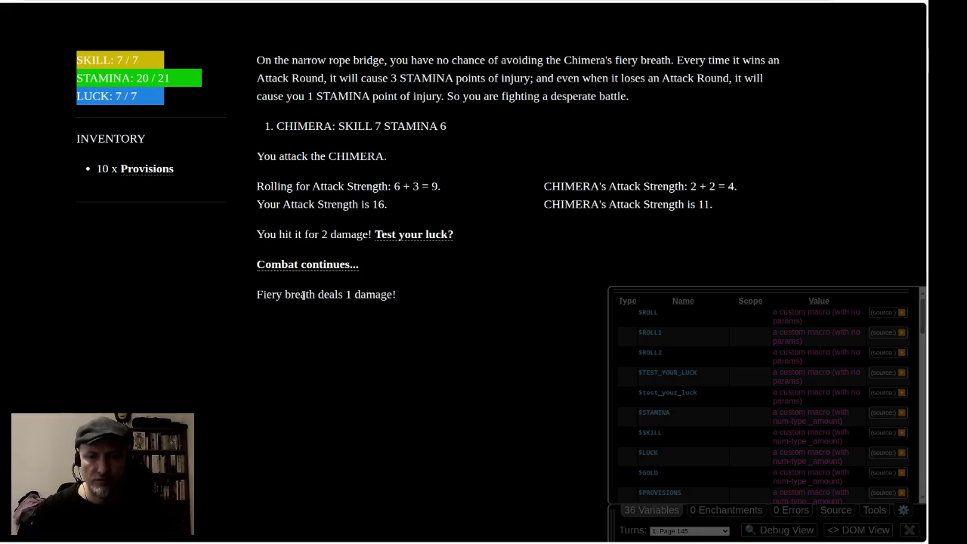
left_click_drag(262, 295, 425, 298)
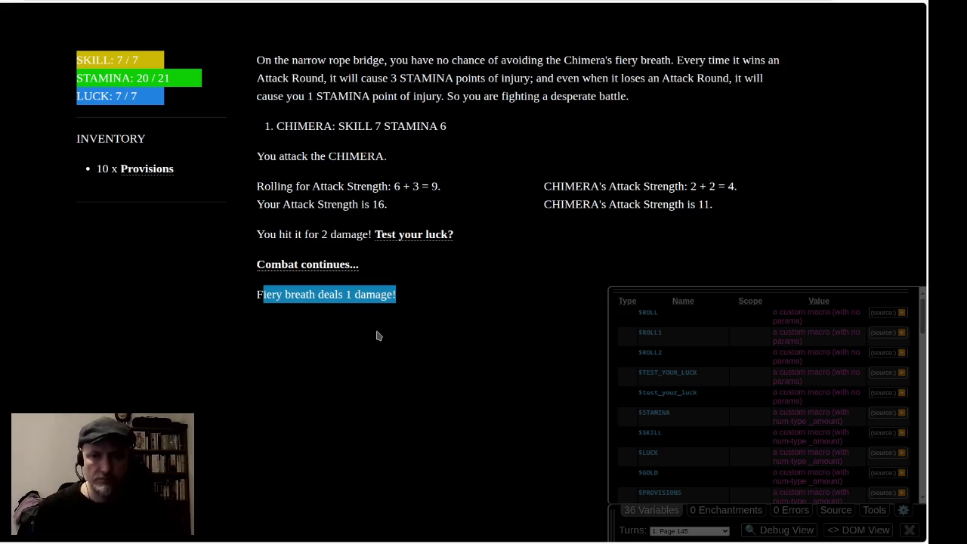
left_click(319, 266)
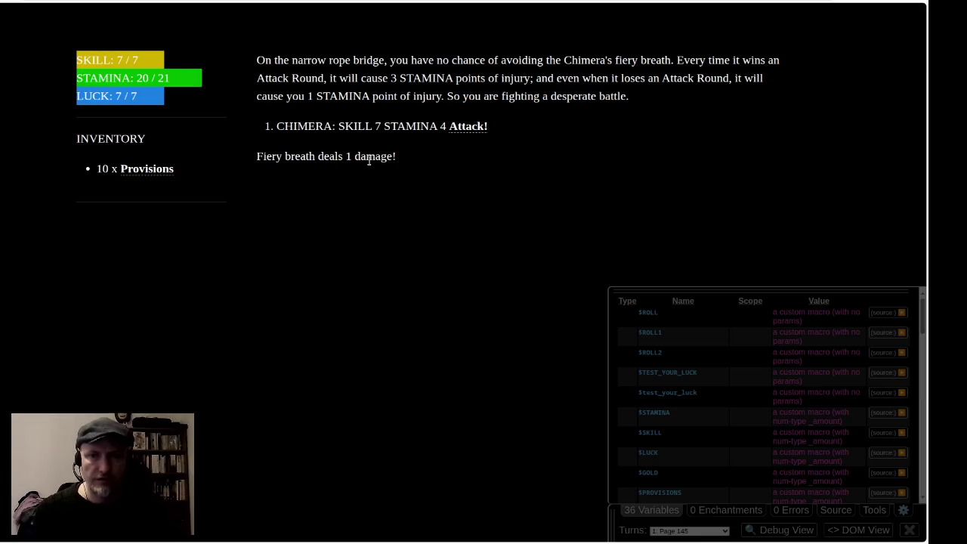
left_click(473, 130)
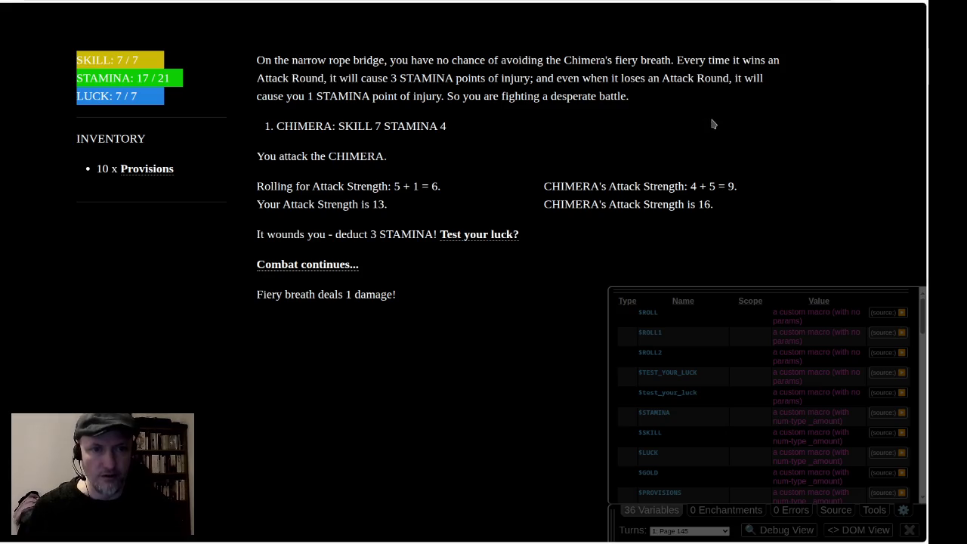
Restart the Page 145 playtest so the Chimera fight begins with fresh stats.
left_click(154, 28)
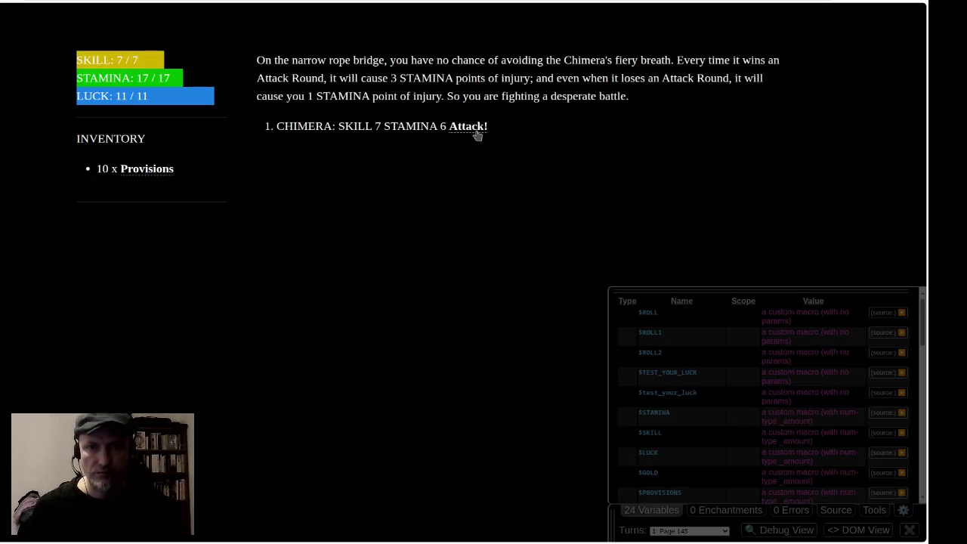
Attack the Chimera over seven rounds, continuing combat after each round.
left_click(479, 127)
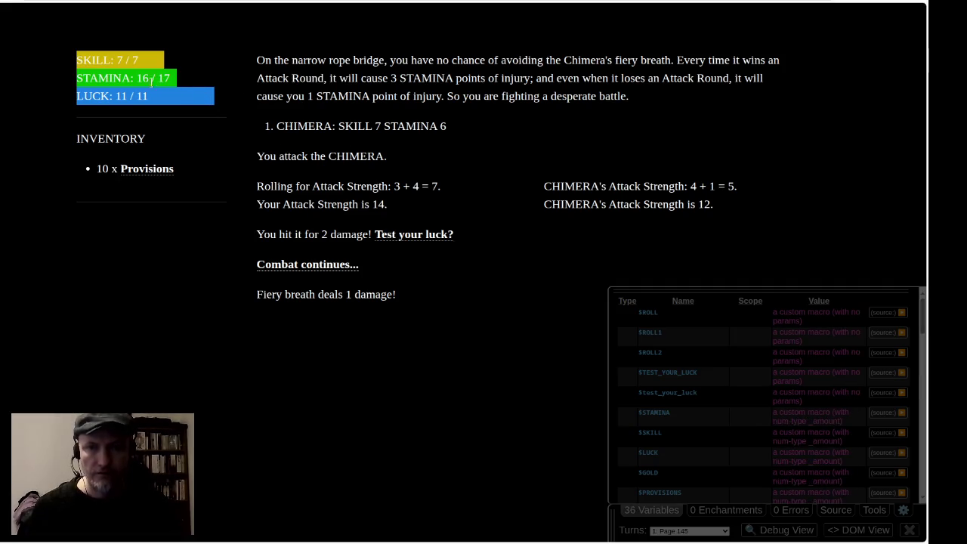
left_click(302, 265)
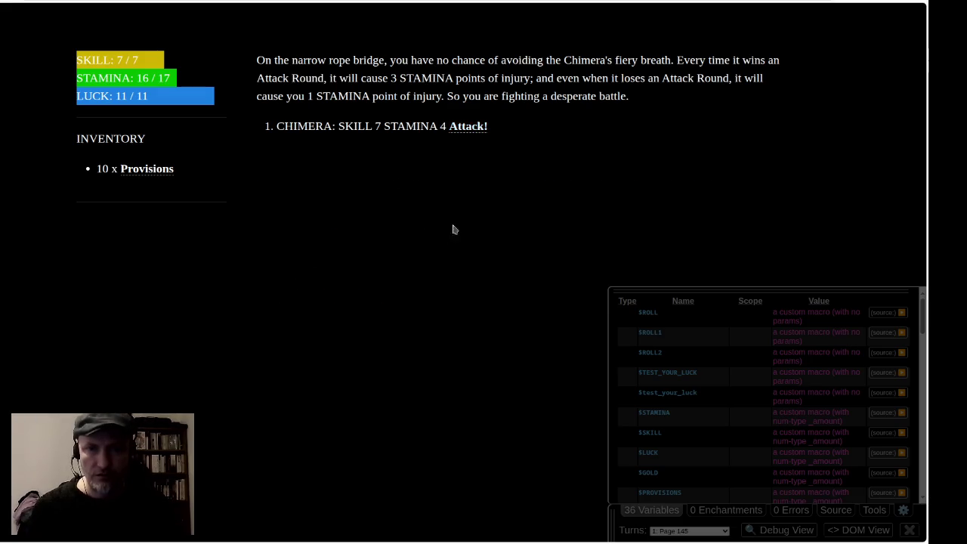
left_click(467, 129)
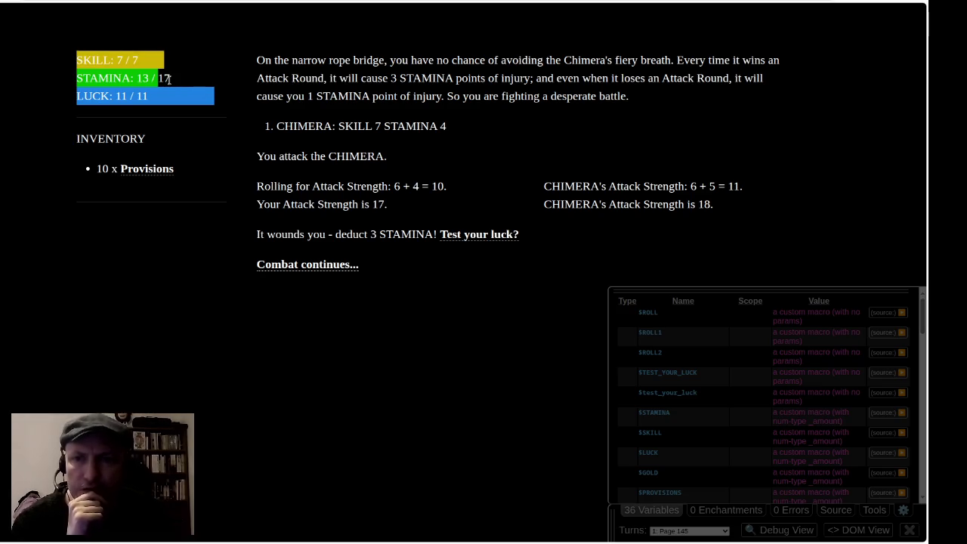
left_click(287, 270)
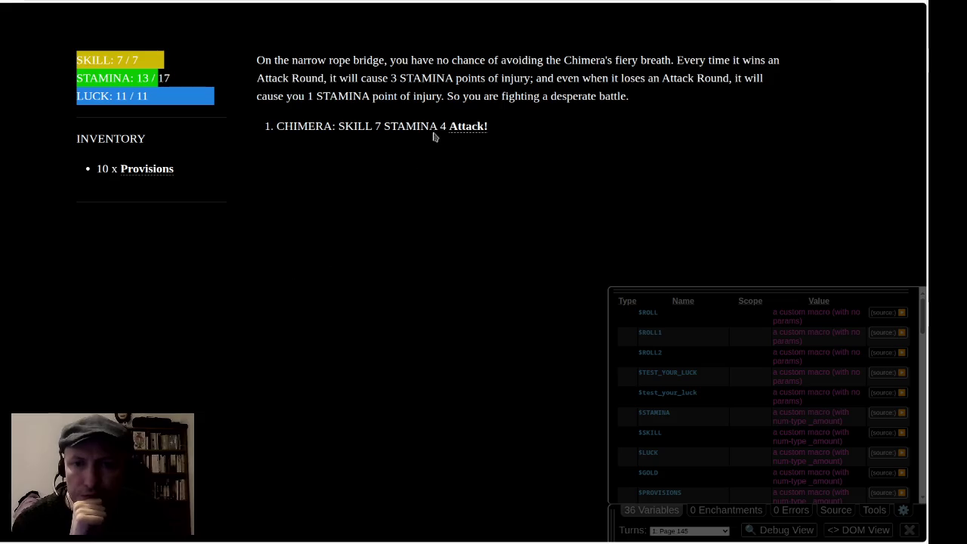
left_click(460, 129)
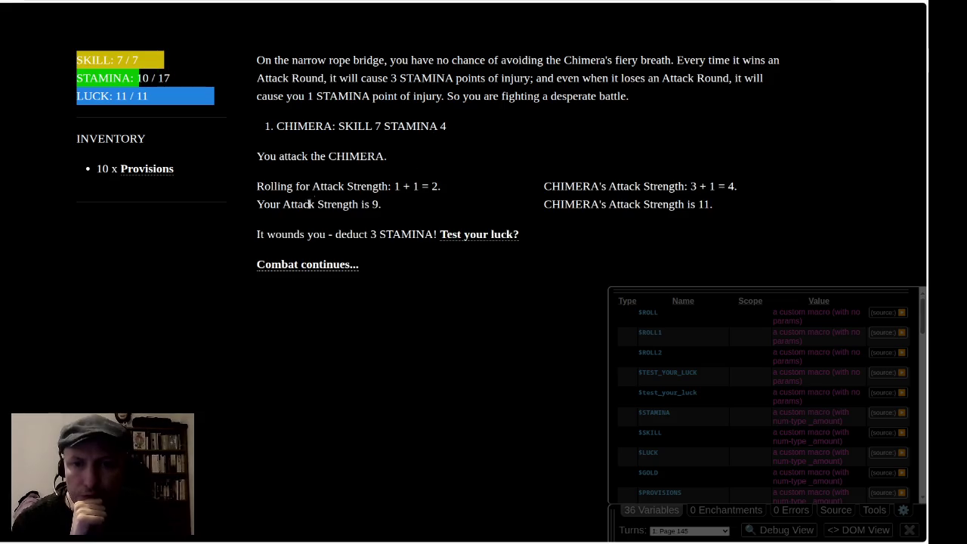
left_click(309, 271)
left_click(458, 128)
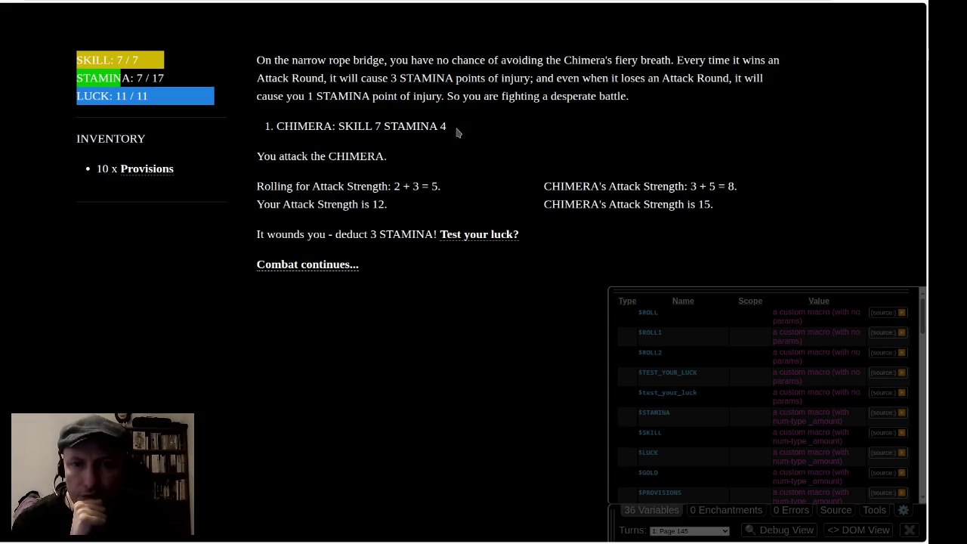
left_click(334, 266)
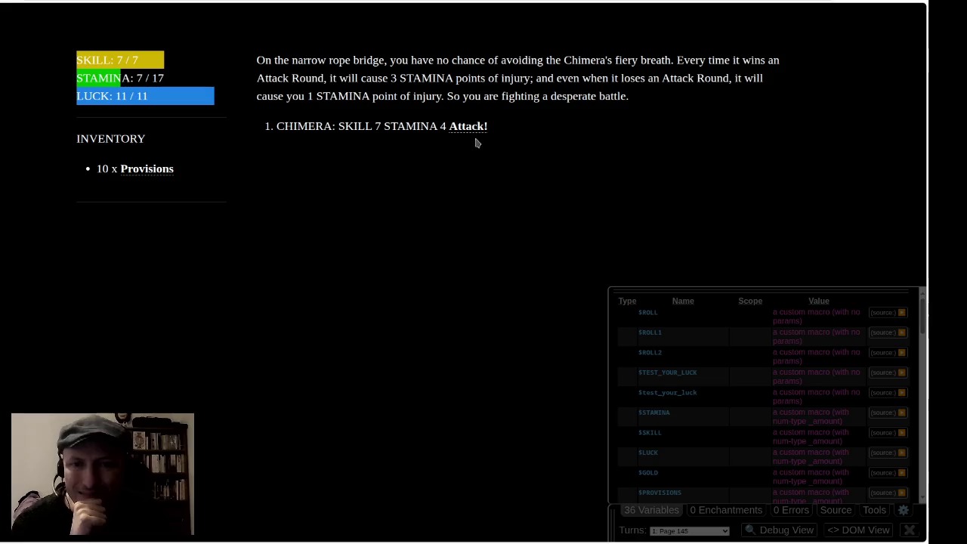
left_click(464, 131)
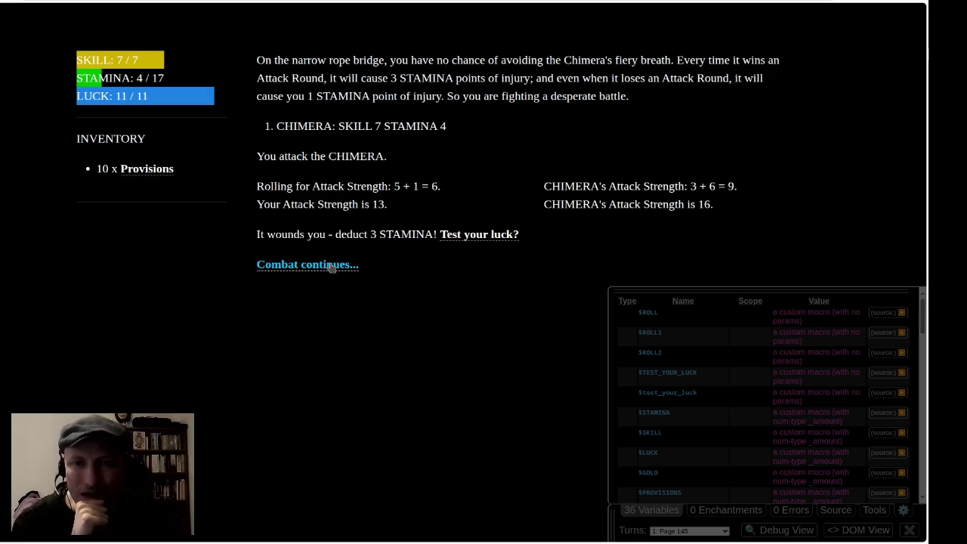
left_click(334, 266)
left_click(478, 128)
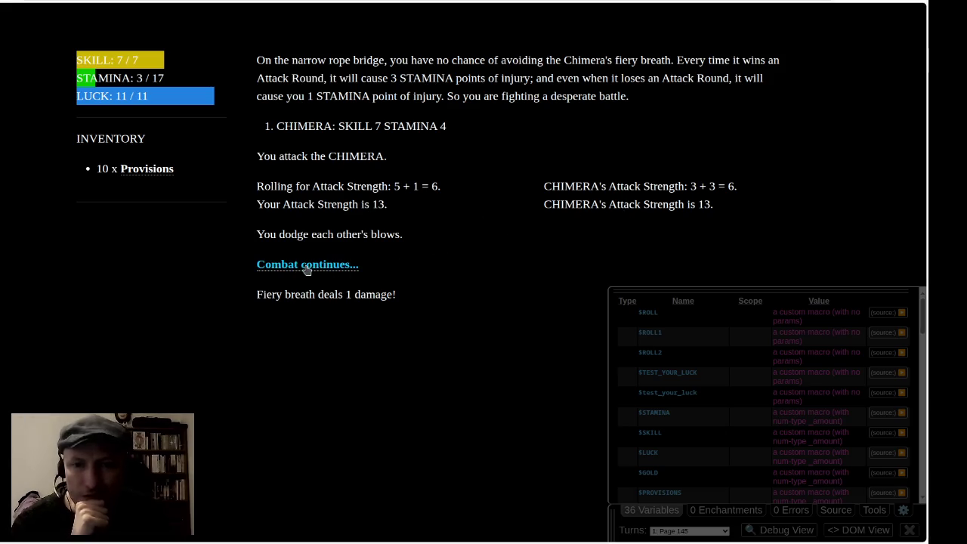
left_click(331, 264)
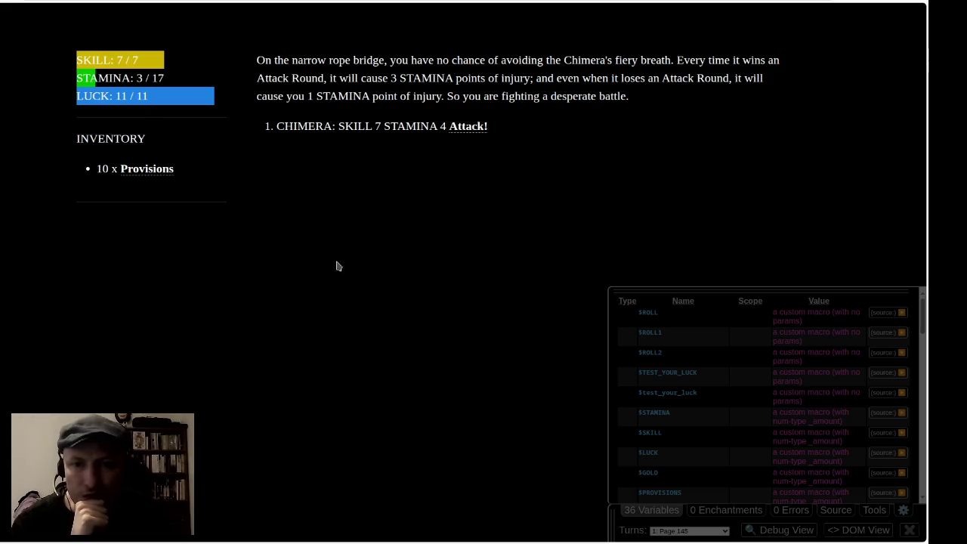
left_click(467, 127)
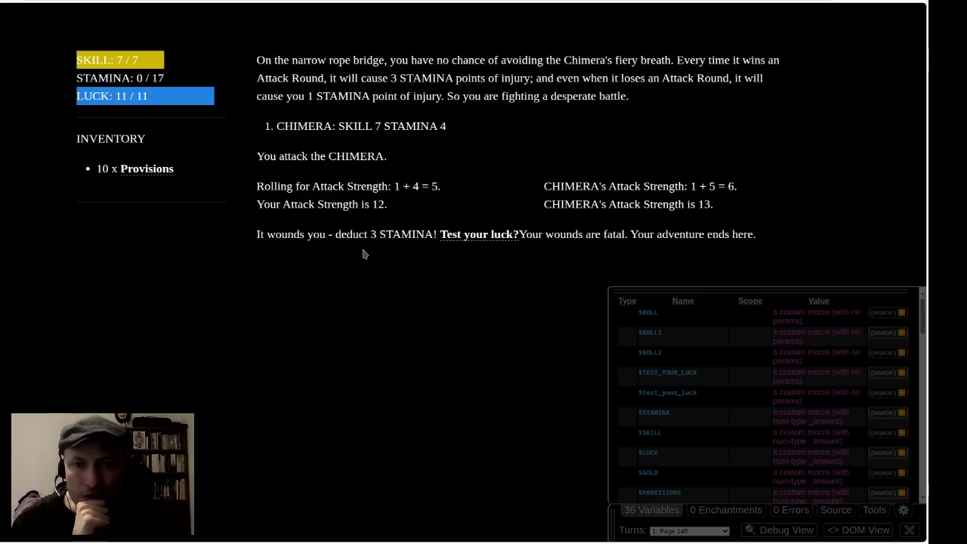
Test your luck on two wounds, ending in death at STAMINA -1/17, LUCK 9/11.
left_click(476, 238)
left_click(456, 292)
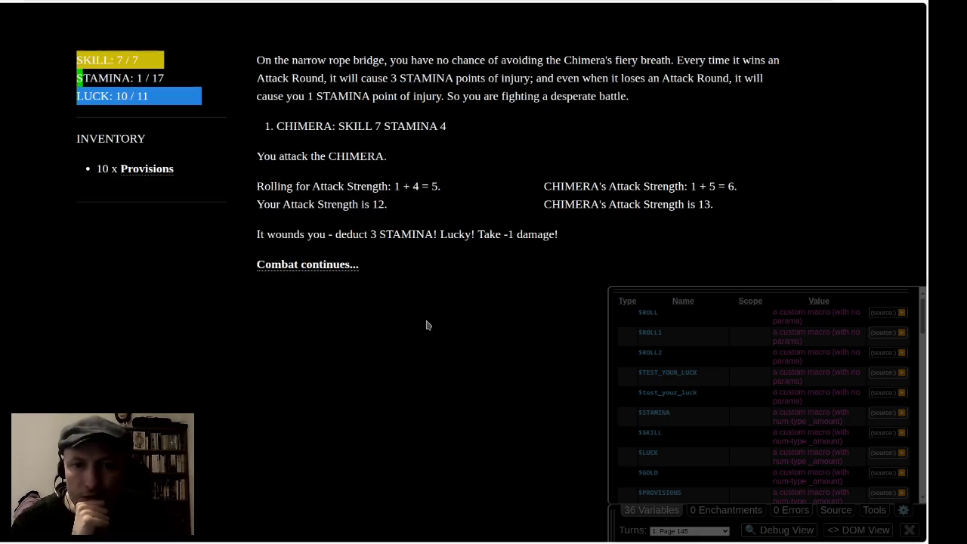
left_click(316, 266)
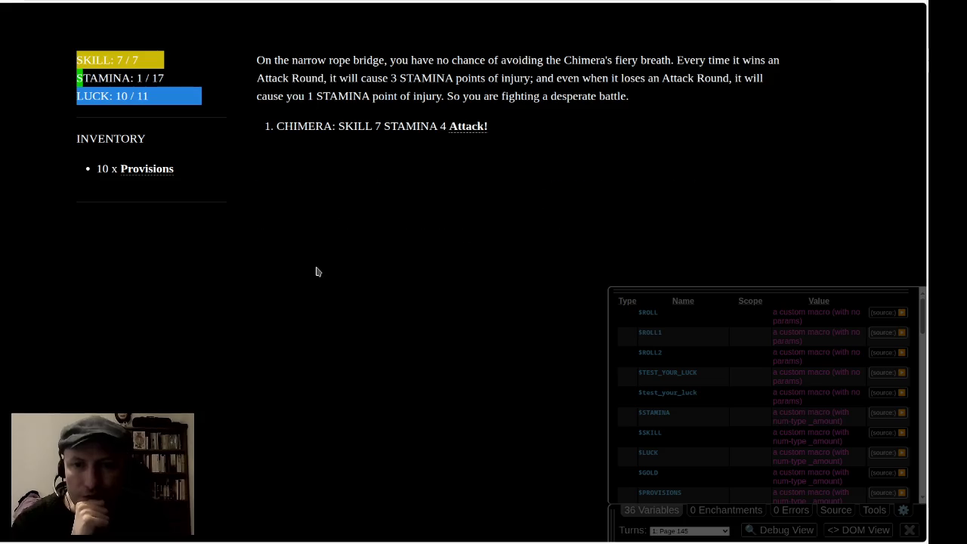
left_click(475, 127)
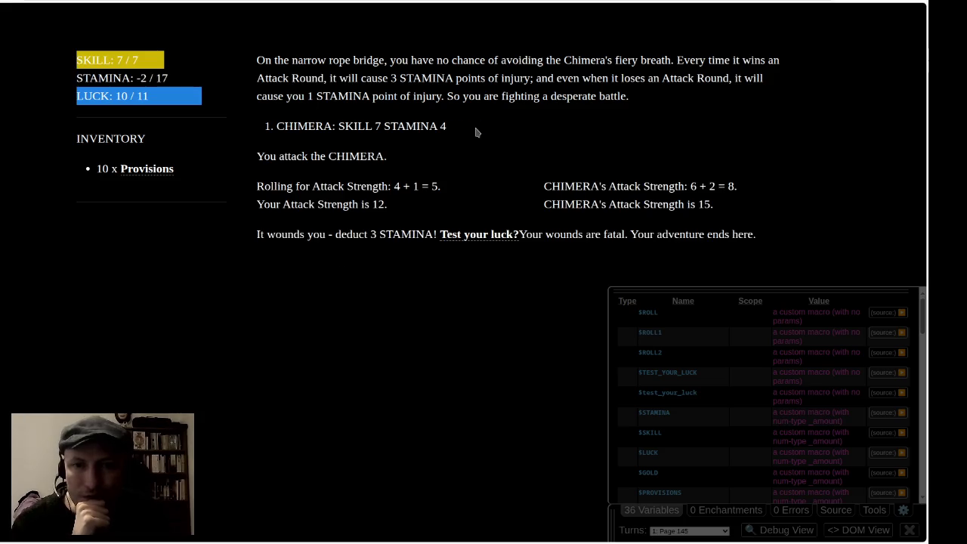
left_click(482, 235)
left_click(459, 291)
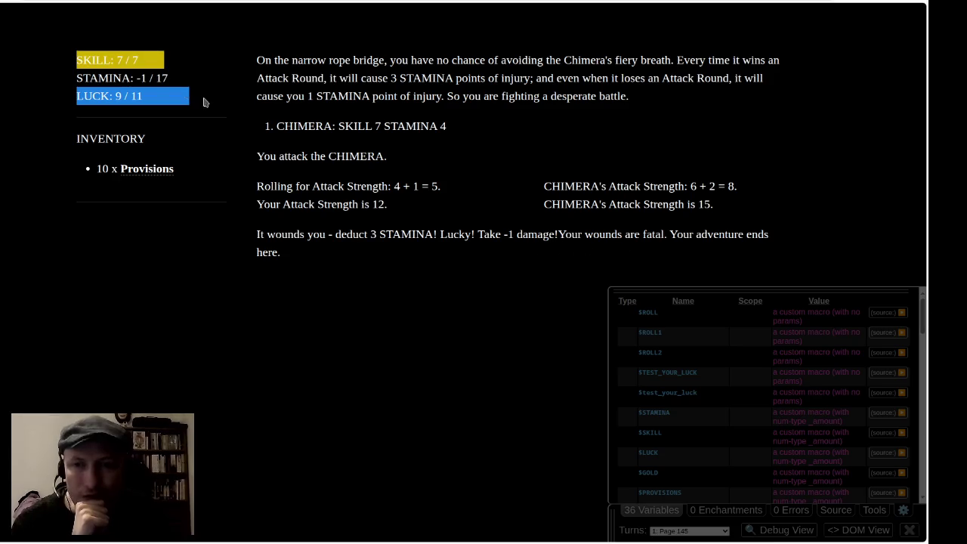
Inspect the STAMINA readout and the run-on between 'damage!' and the fatal message, then restart.
left_click_drag(99, 77, 213, 84)
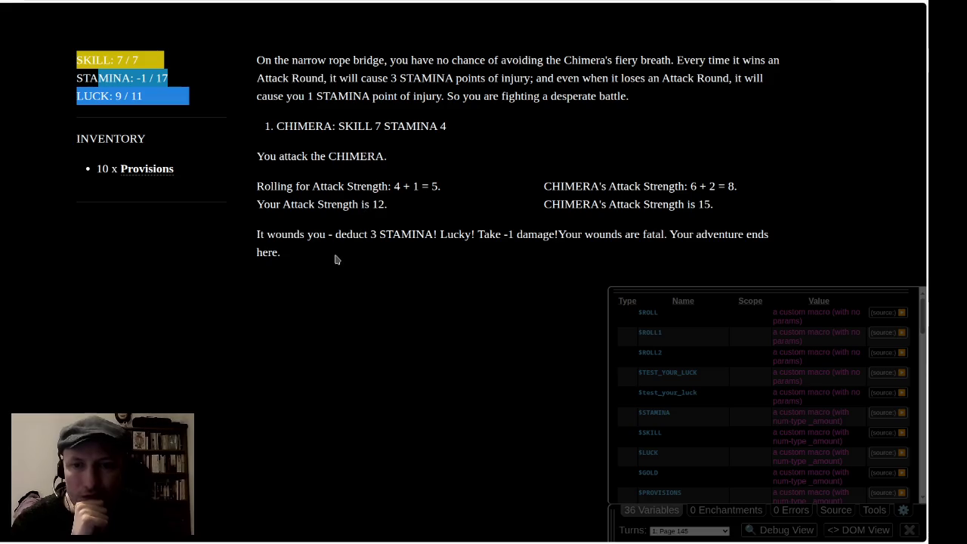
left_click(387, 236)
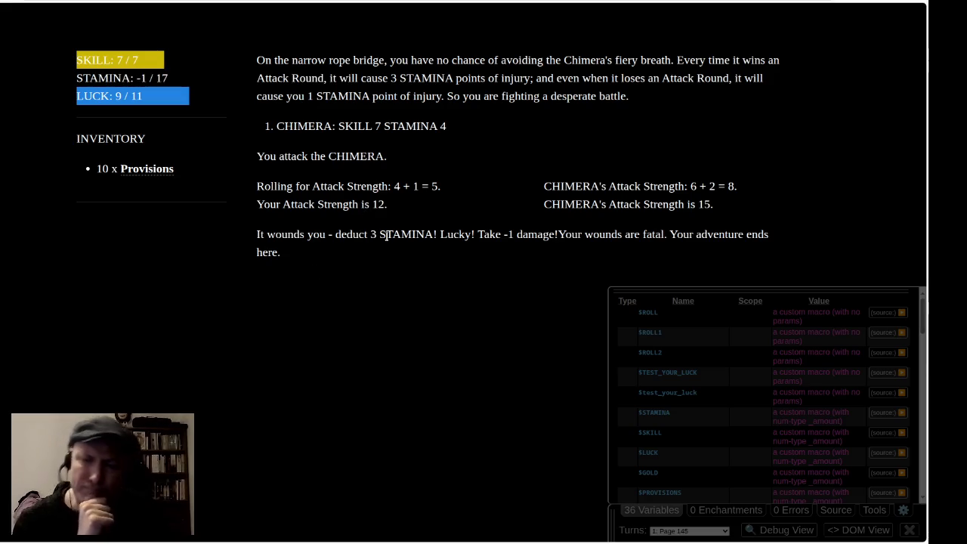
left_click_drag(370, 235, 437, 235)
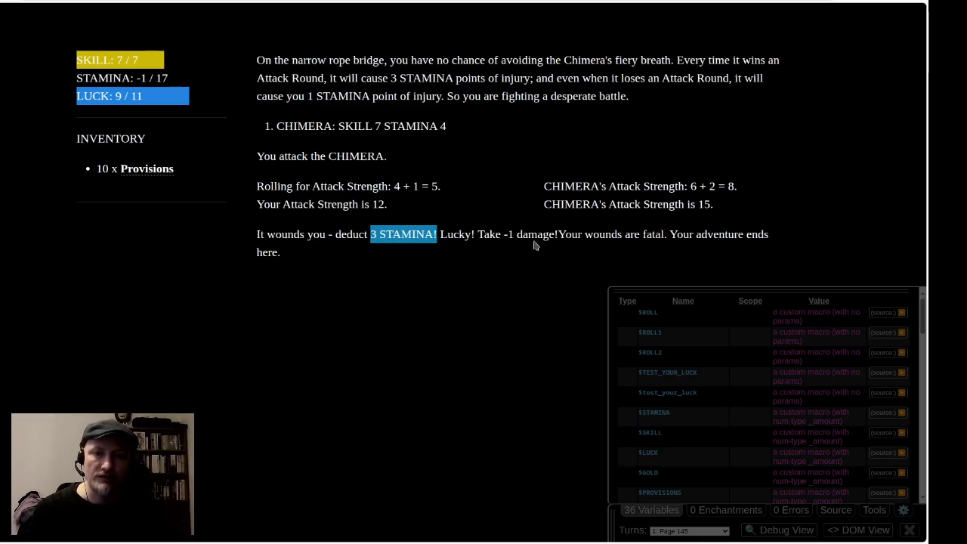
left_click(370, 320)
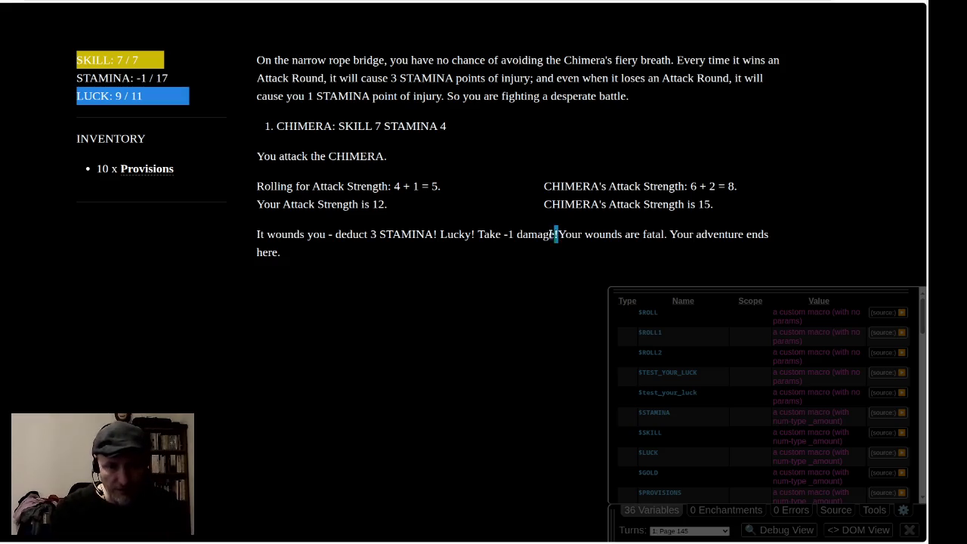
left_click_drag(557, 234, 596, 237)
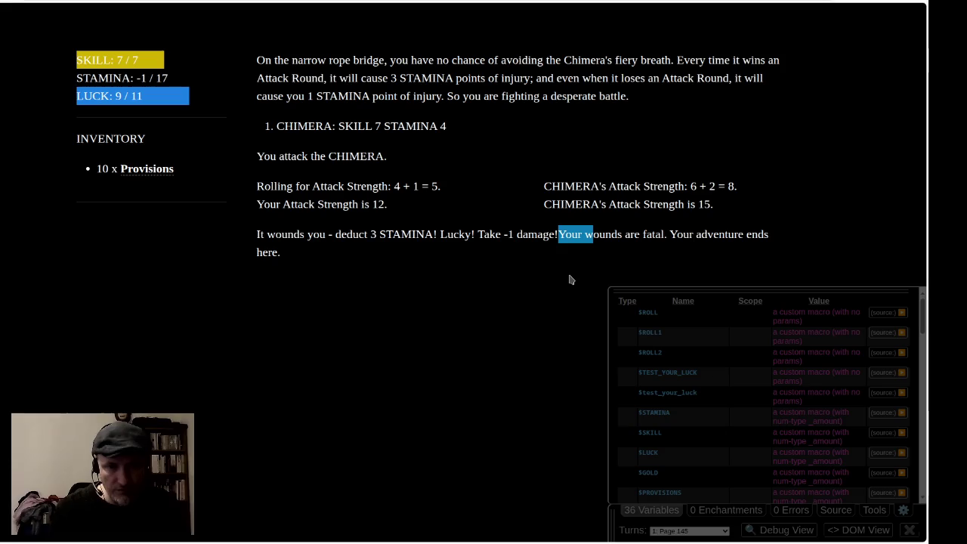
left_click(533, 265)
left_click_drag(529, 234, 636, 235)
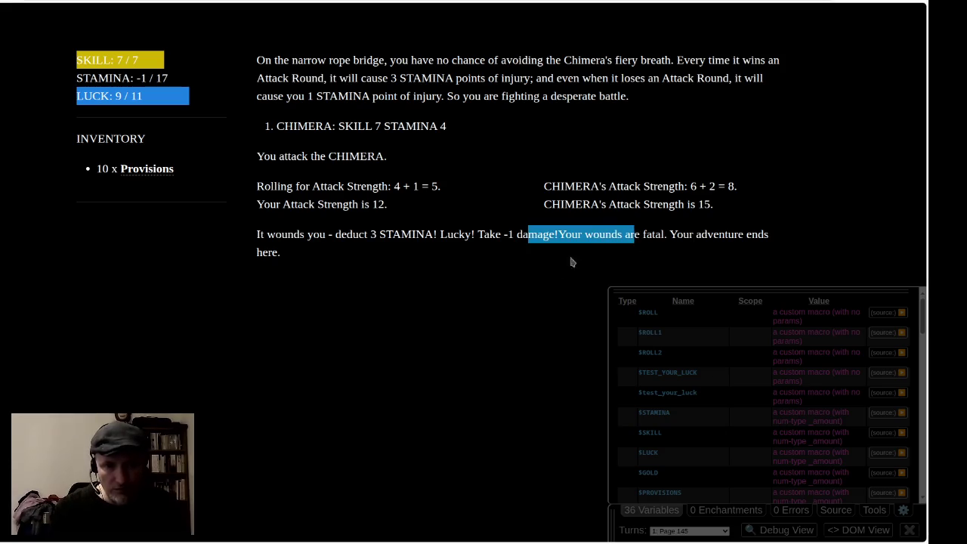
left_click(424, 293)
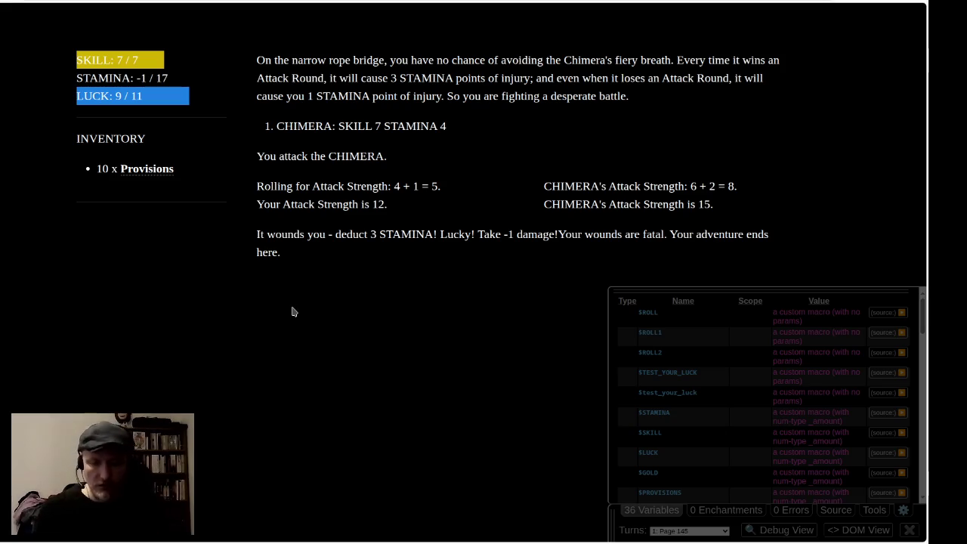
key("F5")
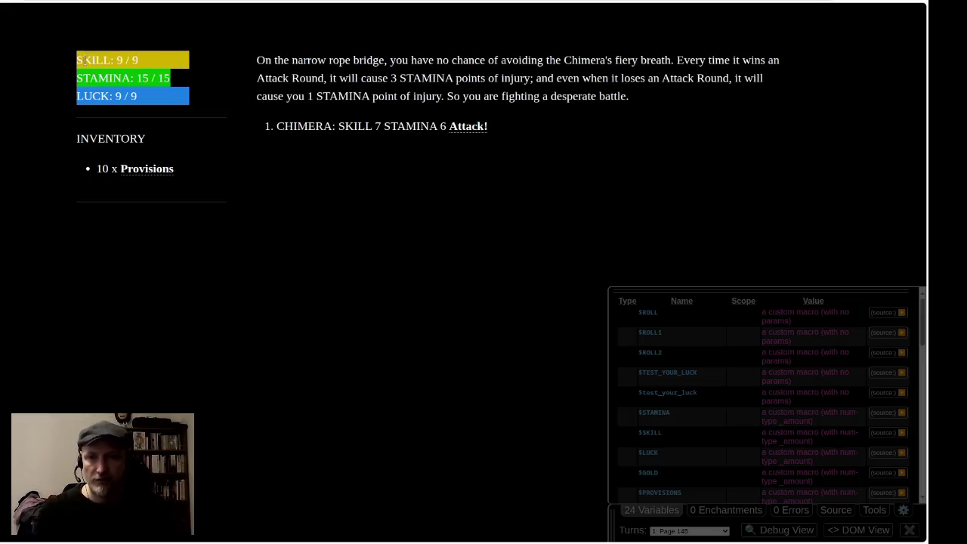
Fight the fresh Chimera through eight attack rounds until it is killed.
left_click(464, 126)
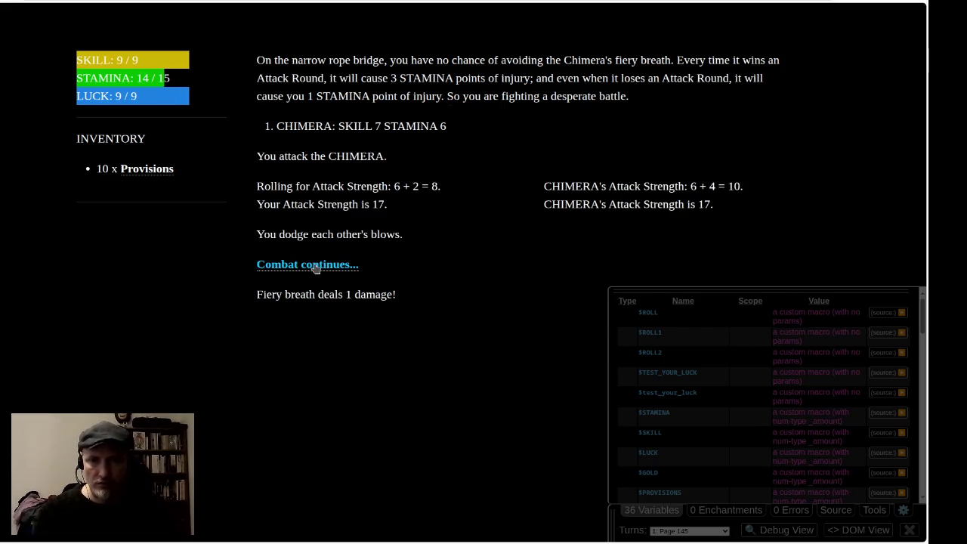
left_click(316, 268)
left_click(465, 127)
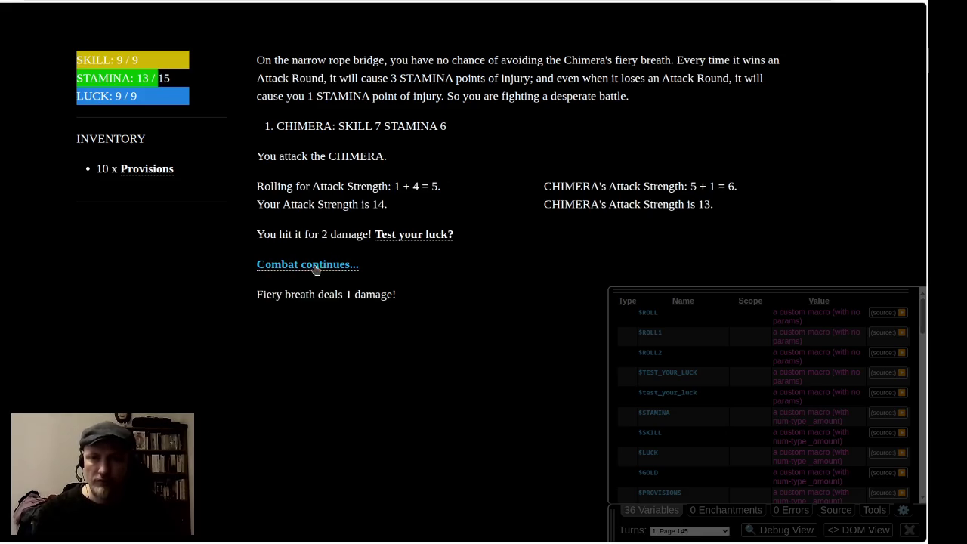
left_click(316, 268)
left_click(468, 127)
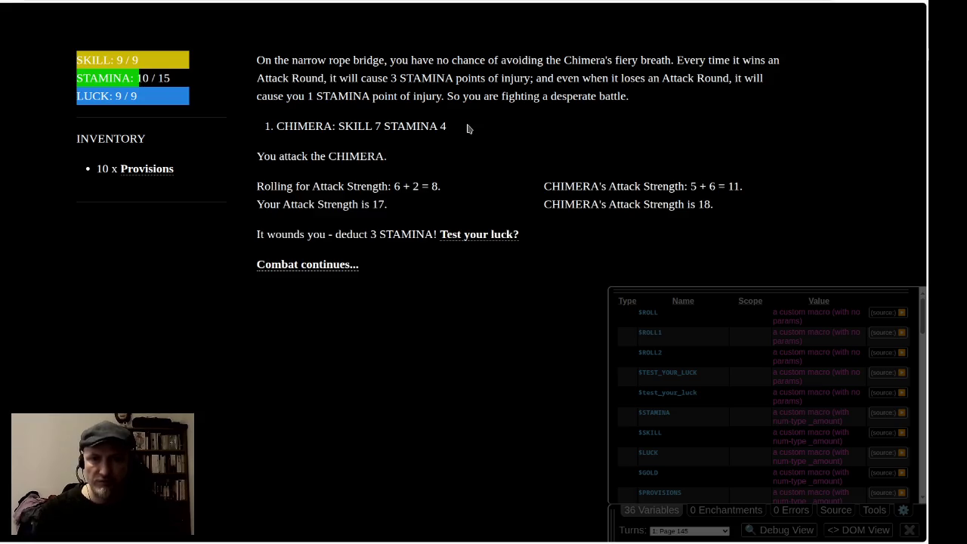
left_click(317, 264)
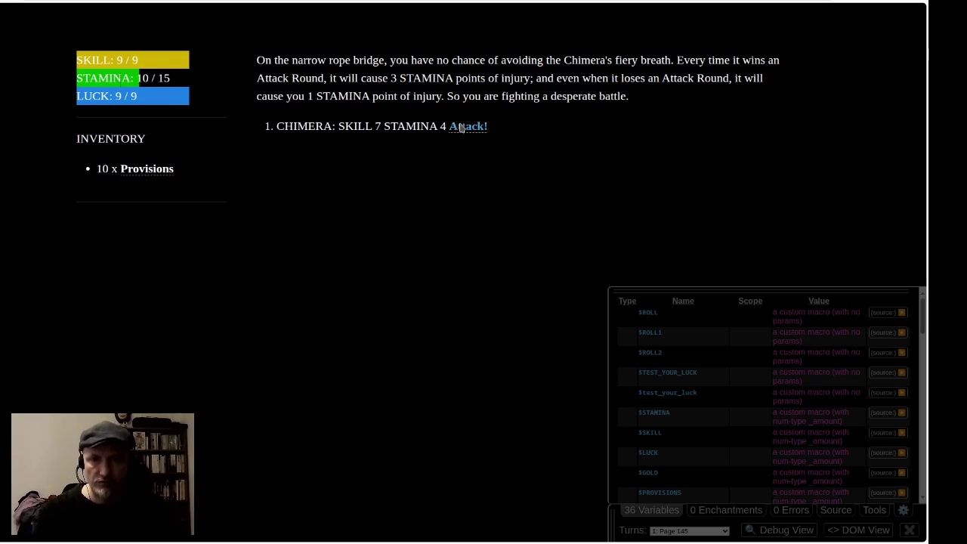
left_click(454, 128)
left_click(325, 264)
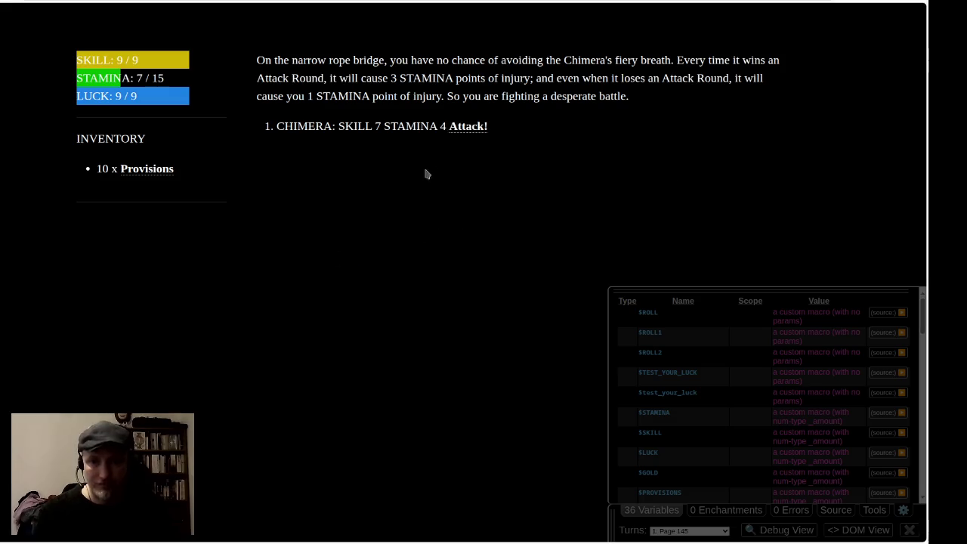
left_click(478, 125)
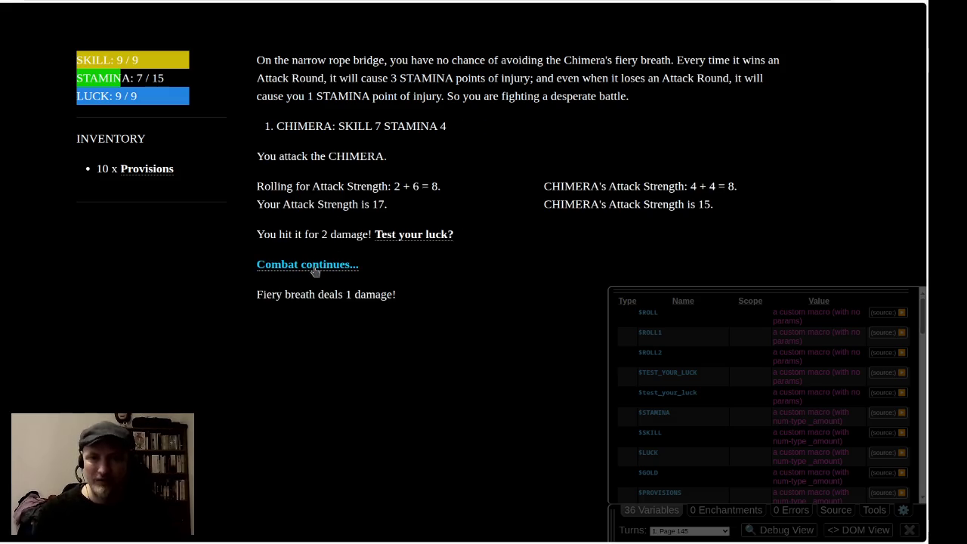
left_click(315, 269)
left_click(481, 128)
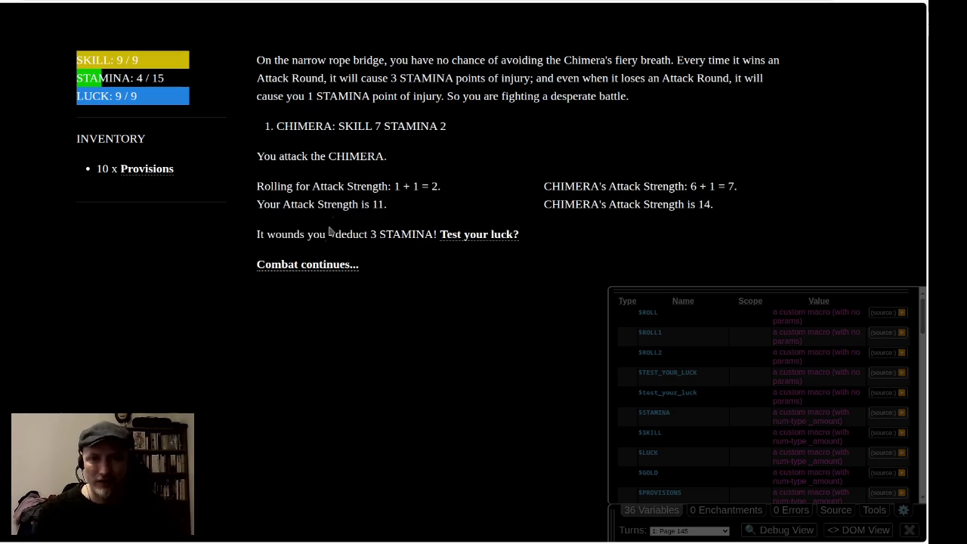
left_click(331, 264)
left_click(471, 129)
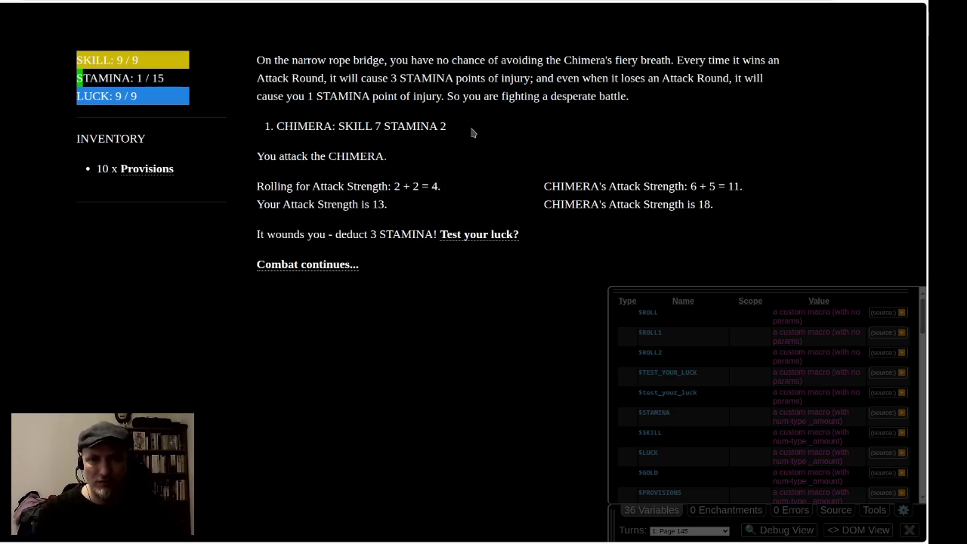
left_click(330, 267)
left_click(473, 132)
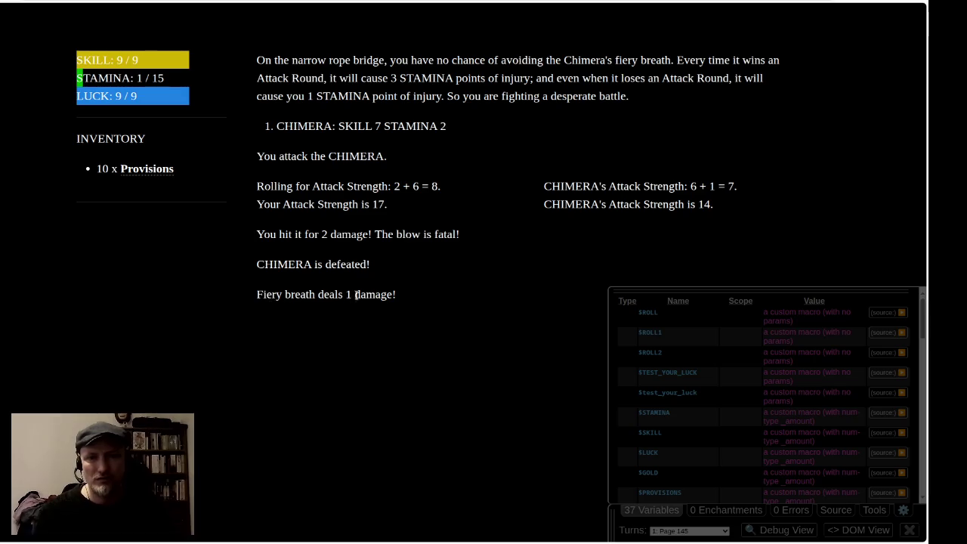
Check the fiery breath paragraph, eat Provisions until STAMINA is full, and return to the editor.
left_click_drag(273, 296, 380, 296)
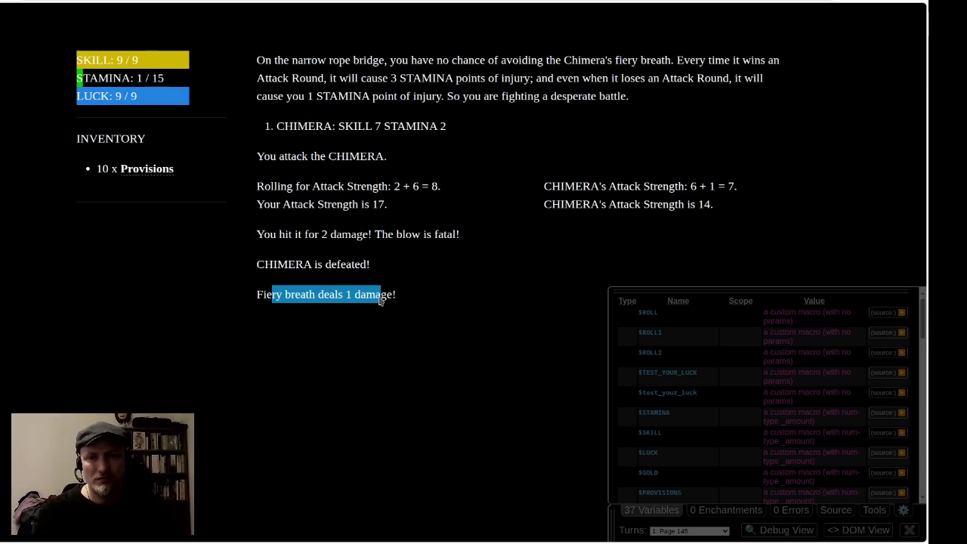
left_click(262, 249)
left_click(140, 170)
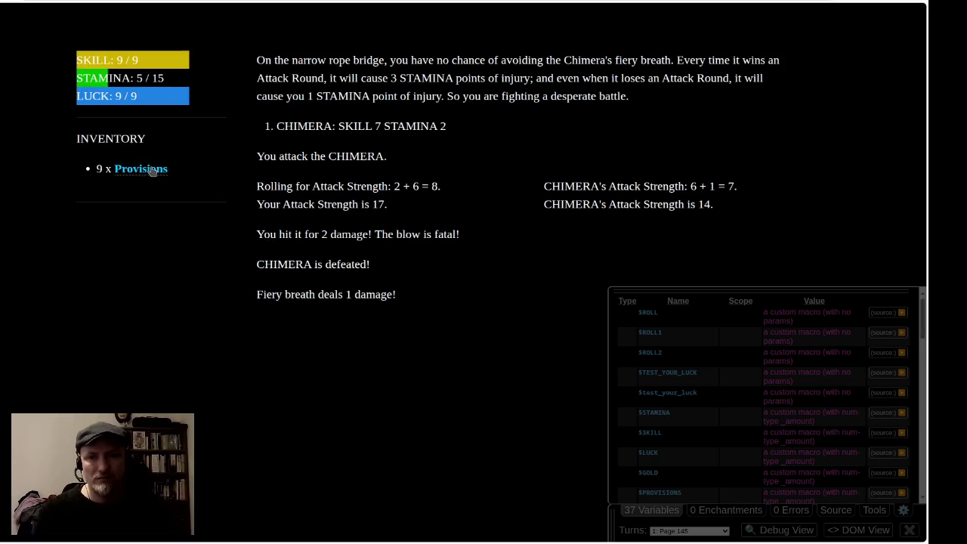
left_click(152, 171)
double_click(152, 171)
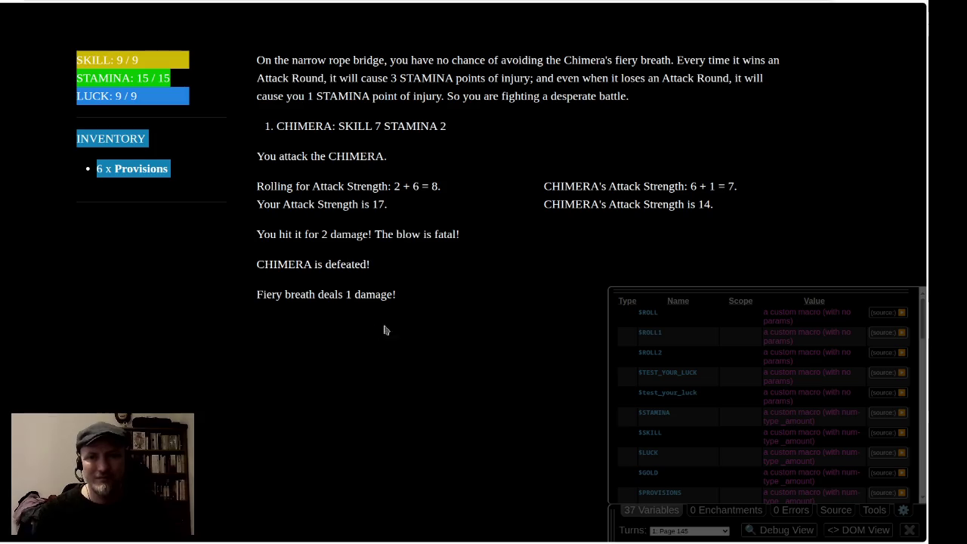
left_click(405, 119)
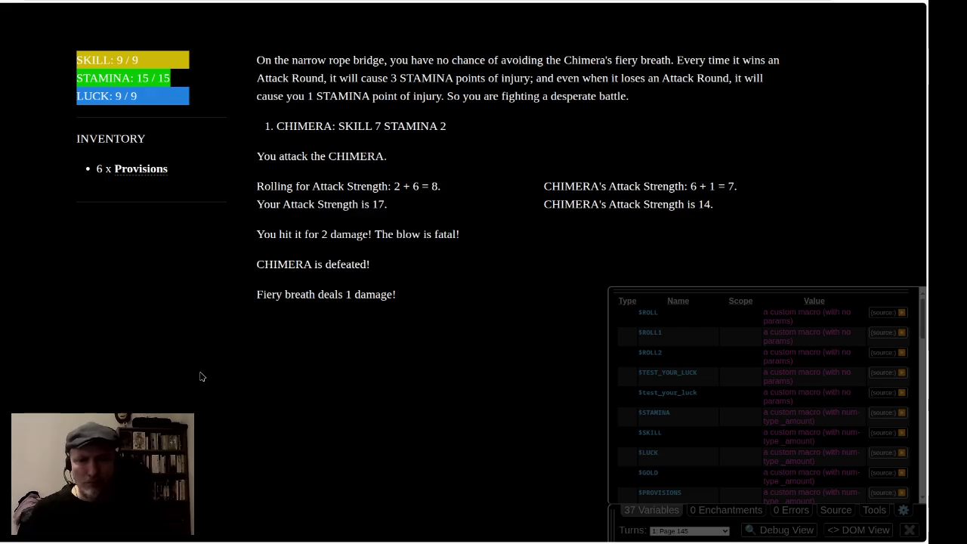
key("alt+Tab")
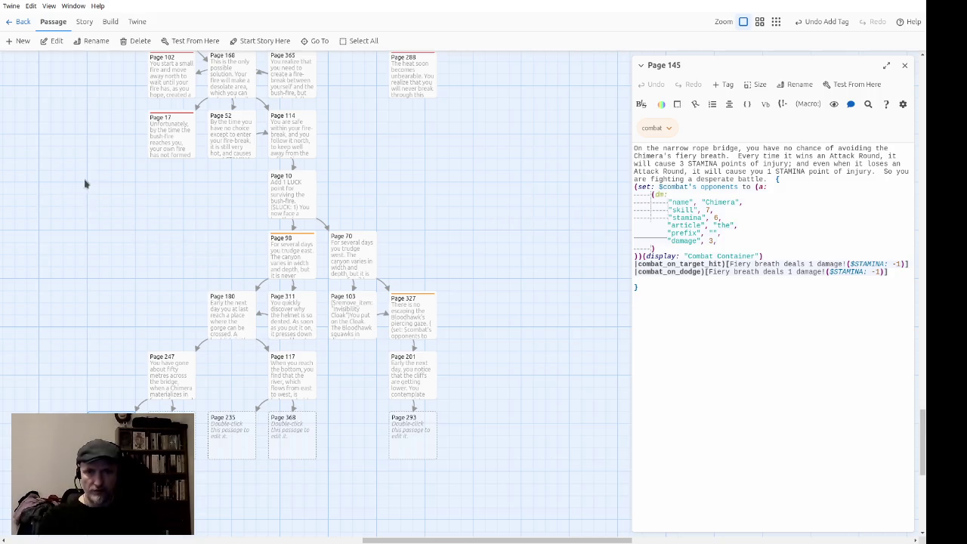
Scroll the story map left to reveal the Combat Container, Combat Action and Combat Results passages.
left_click_drag(924, 447, 918, 91)
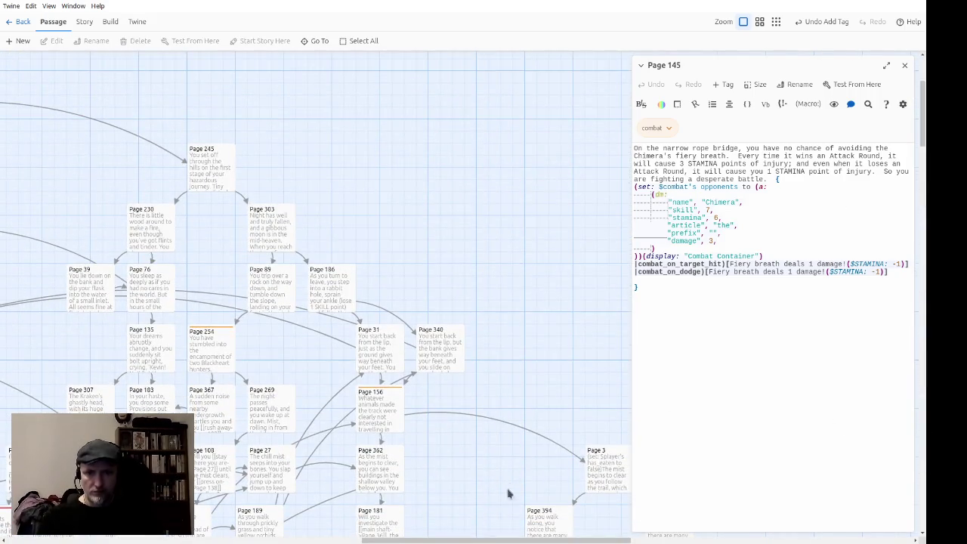
left_click_drag(472, 541, 116, 540)
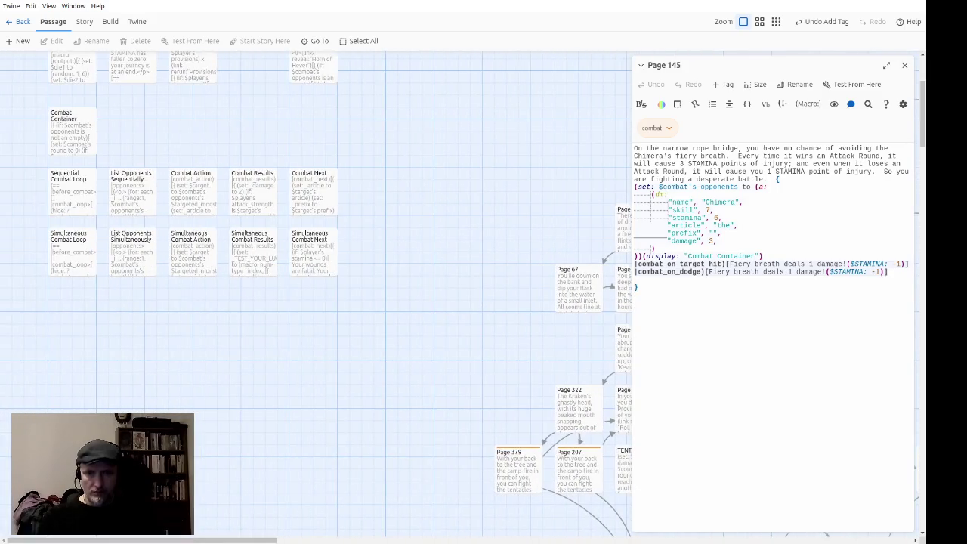
double_click(265, 192)
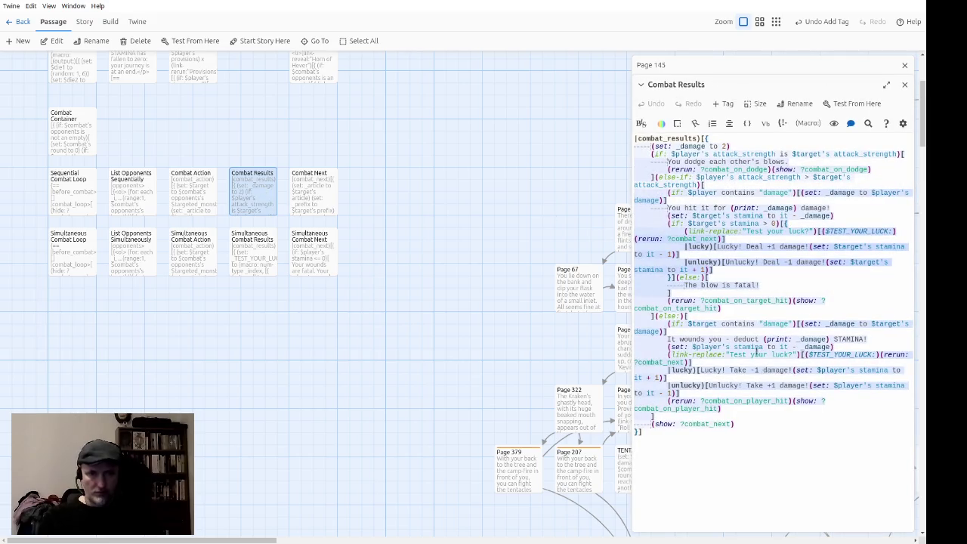
left_click(649, 136)
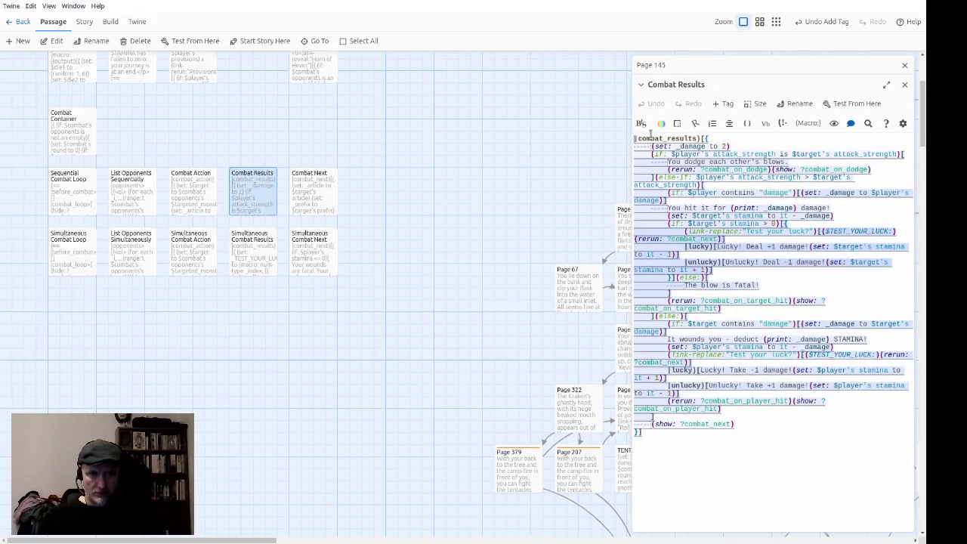
double_click(649, 138)
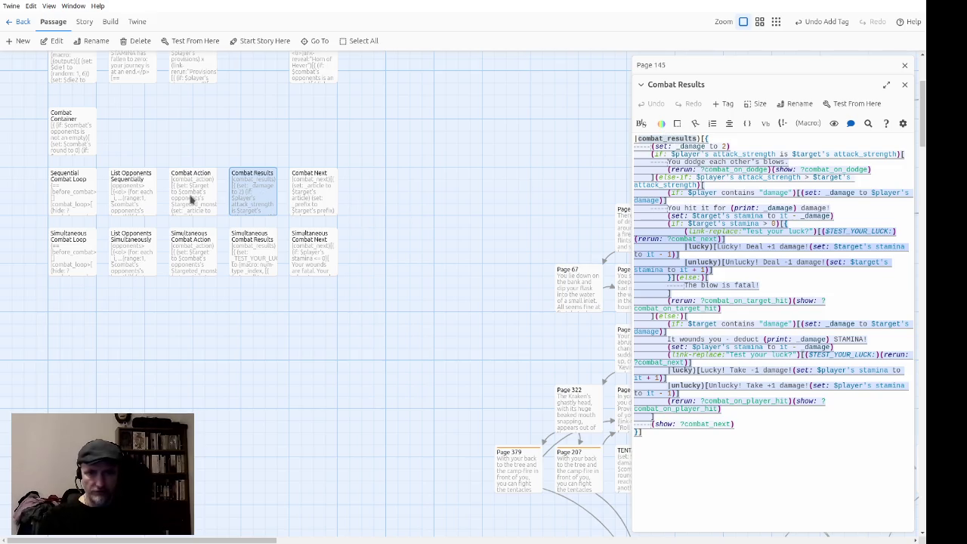
double_click(191, 199)
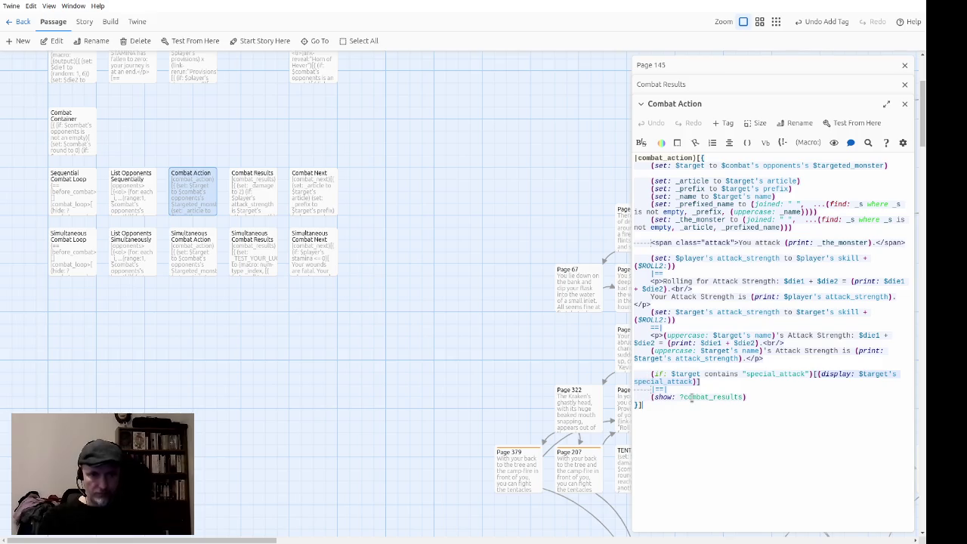
double_click(648, 164)
double_click(647, 159)
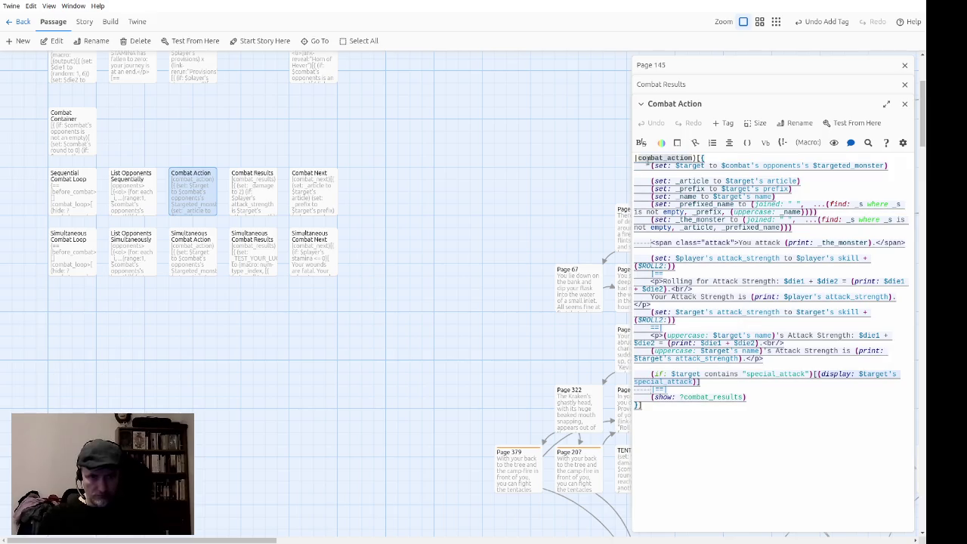
left_click(784, 440)
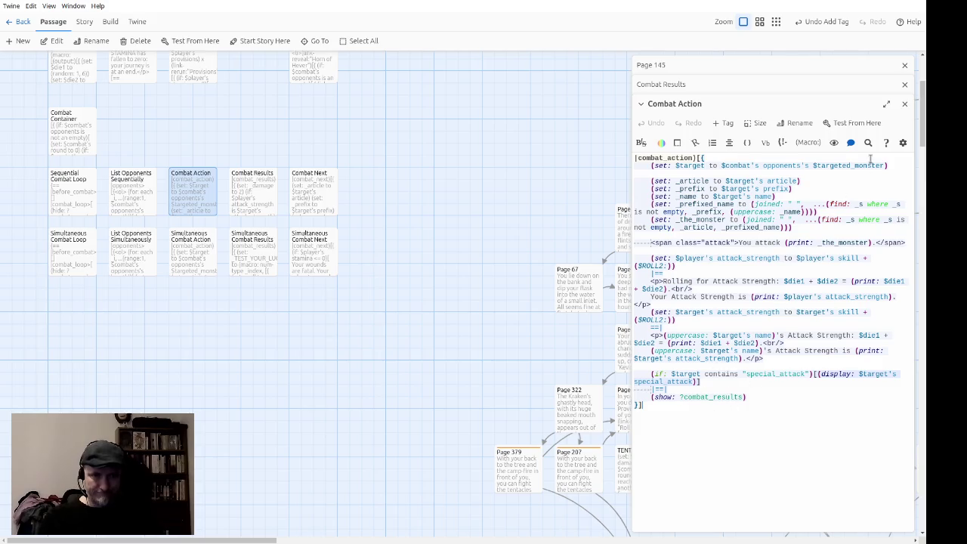
left_click(904, 104)
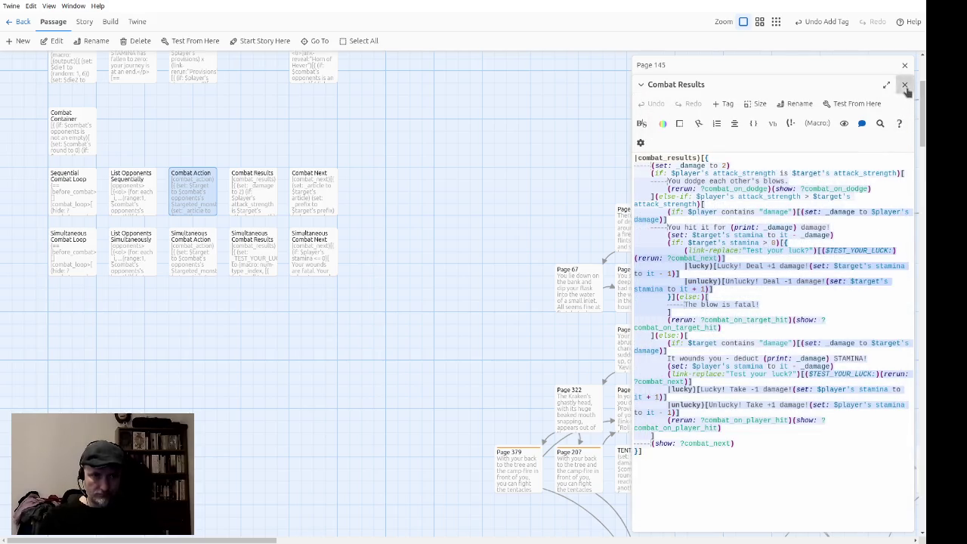
left_click(905, 85)
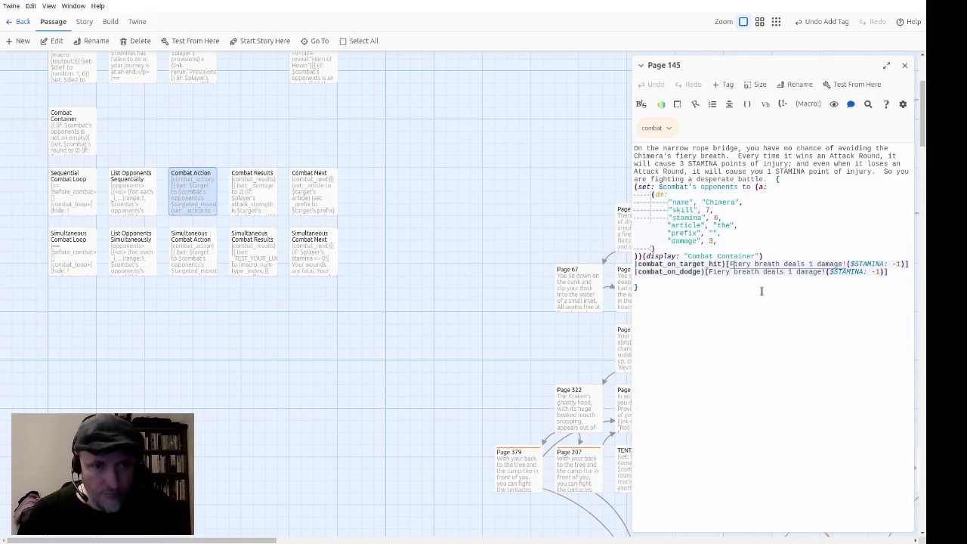
Wrap the target-hit hook's damage message in an (append: ?combat_action)[...] call.
type("[")
type("append: combat_action)Fiery breath deals 1 damage!($STAMINA: -1)] |combat_on_dodge")
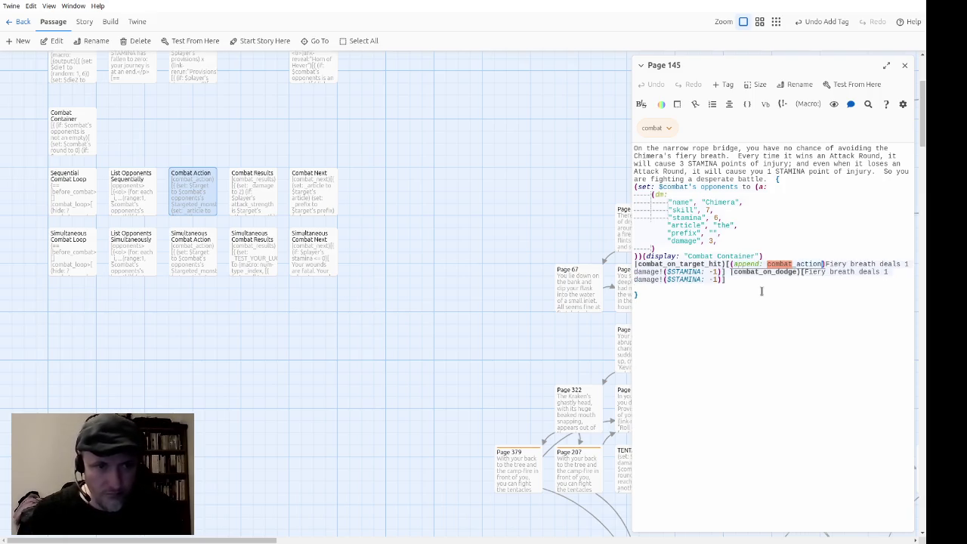
type("?")
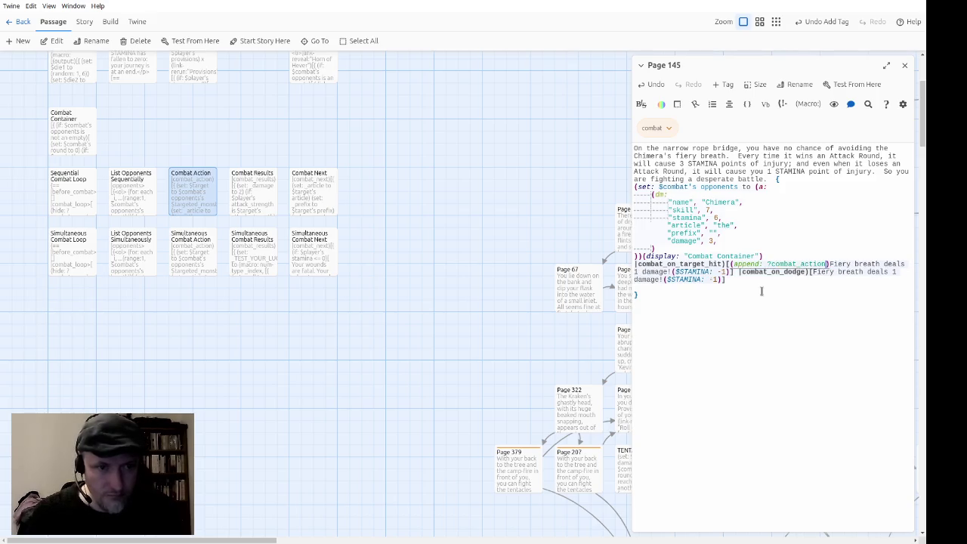
type("[")
key("Down")
key("Right")
key("Right")
key("Right")
key("Left")
key("Left")
key("Left")
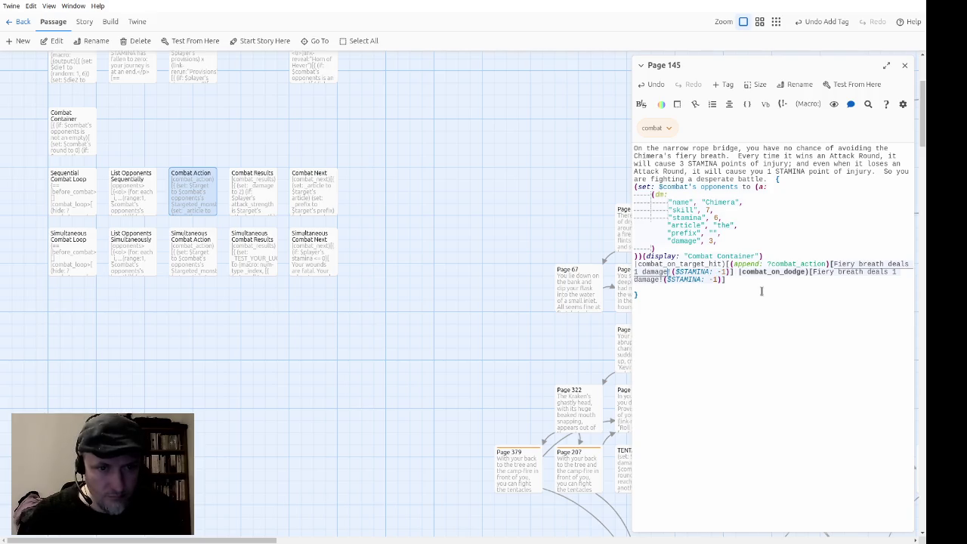
type("][")
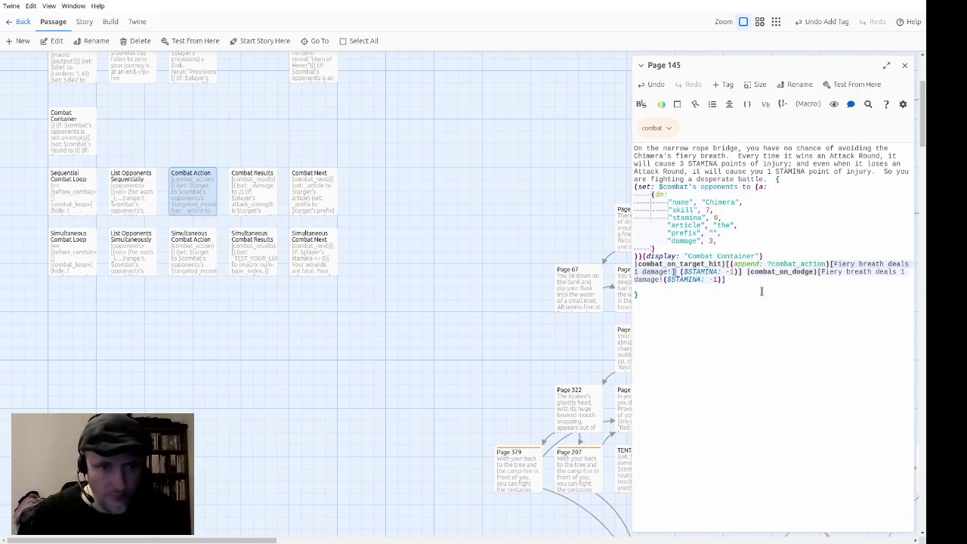
key("ctrl+shift+Left")
key("ctrl+shift+Left")
key("ctrl+shift+Left")
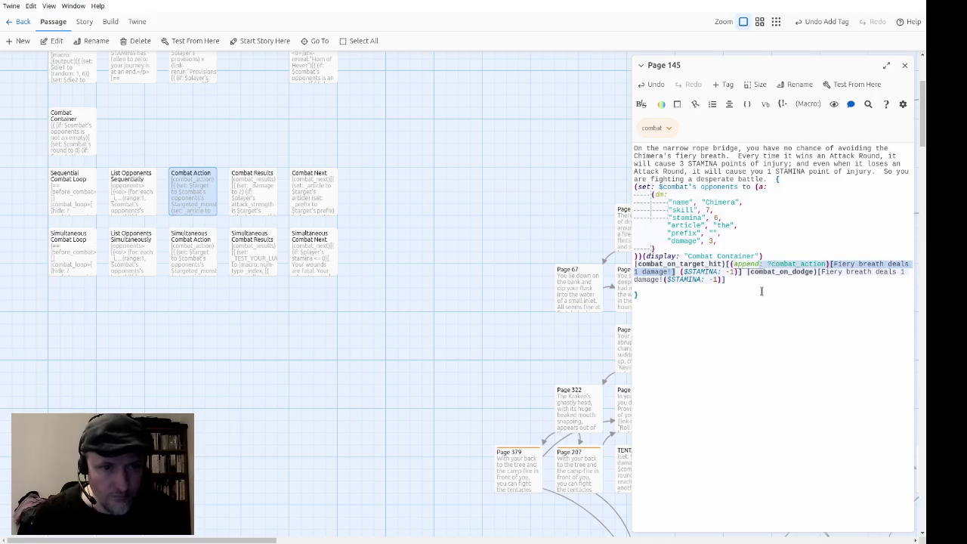
key("Right")
key("ctrl+Right")
key("ctrl+Right")
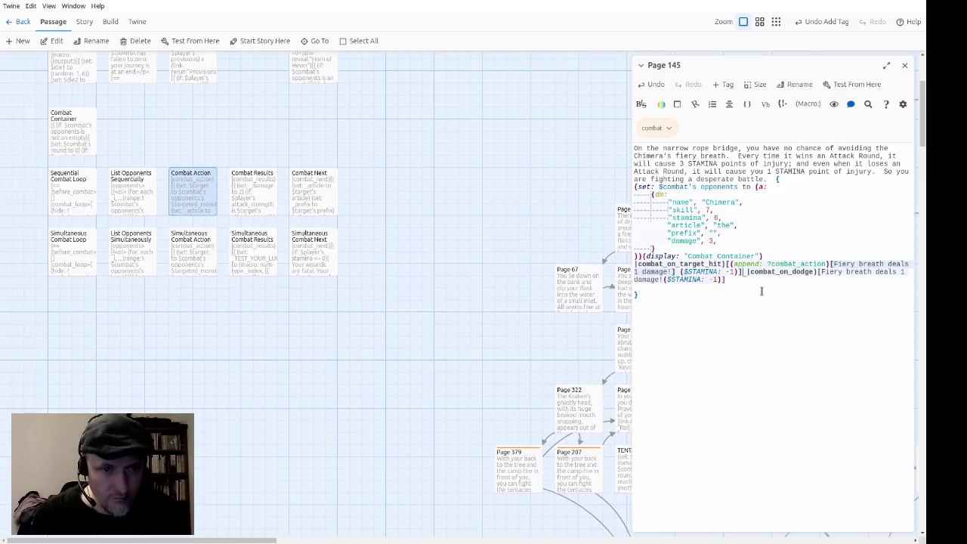
Put the combat_on_dodge hook on its own line and wrap its message in the same append call.
key("Right")
key("Right")
key("Right")
key("Return")
key("Up")
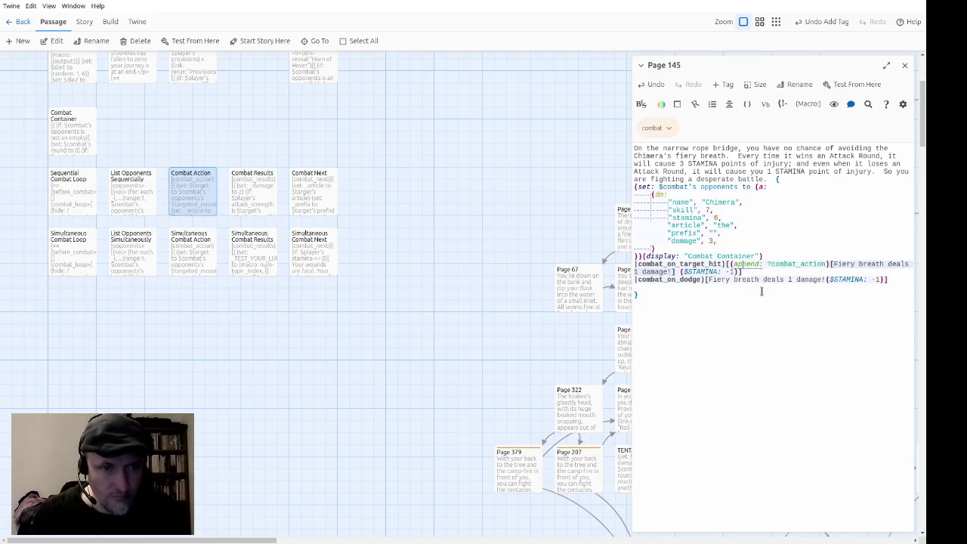
key("ctrl+shift+Right")
key("ctrl+shift+Right")
key("ctrl+shift+Right")
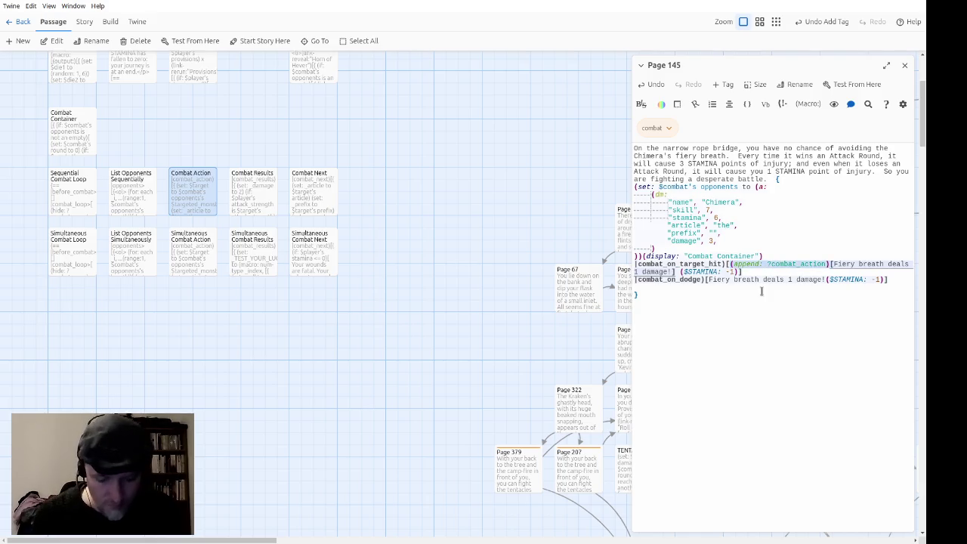
key("Down")
key("Down")
key("ctrl+Left")
key("ctrl+Left")
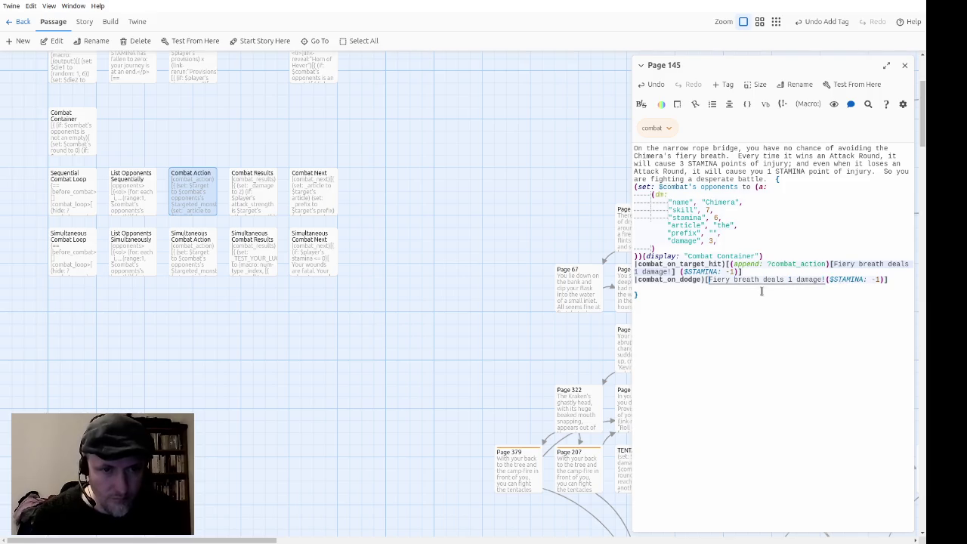
type("(append: ?combat_action)")
type("[")
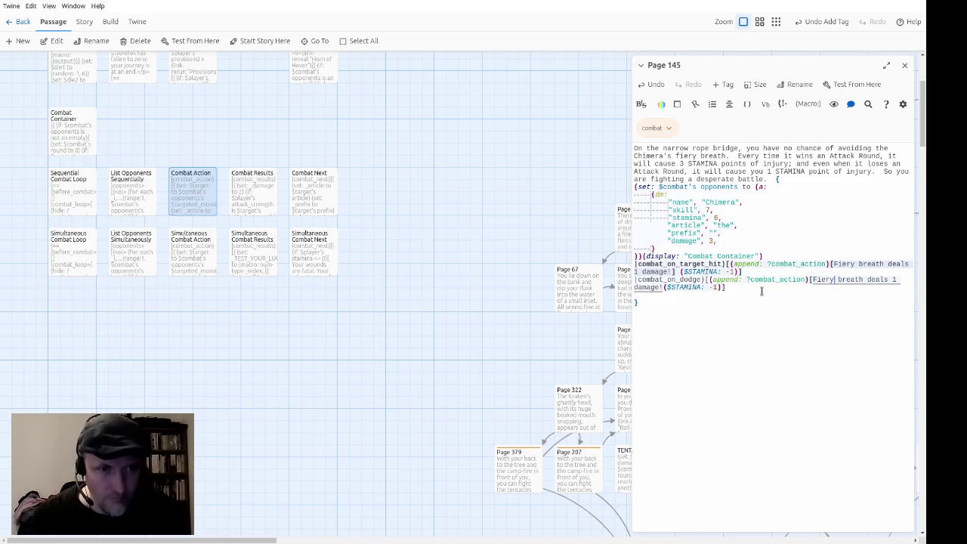
type("!]")
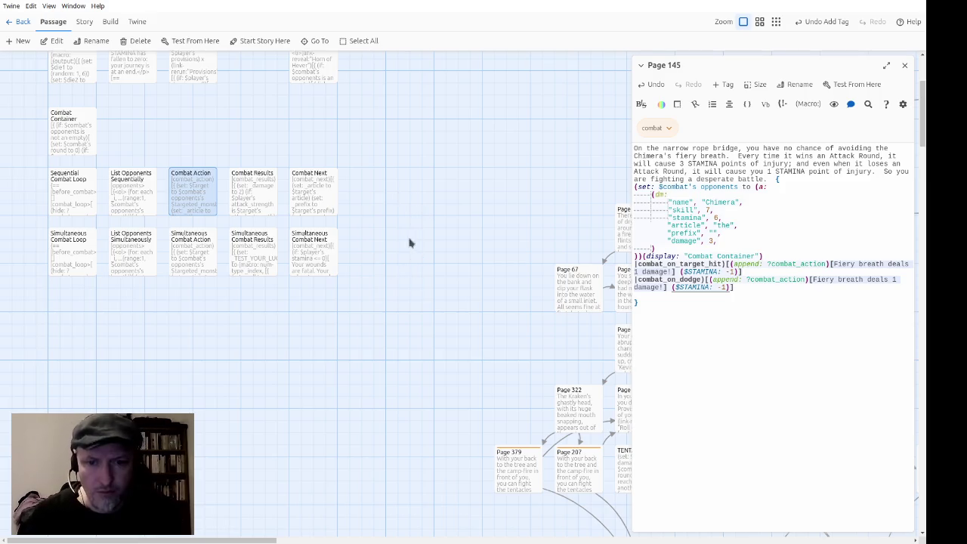
left_click_drag(923, 125, 923, 431)
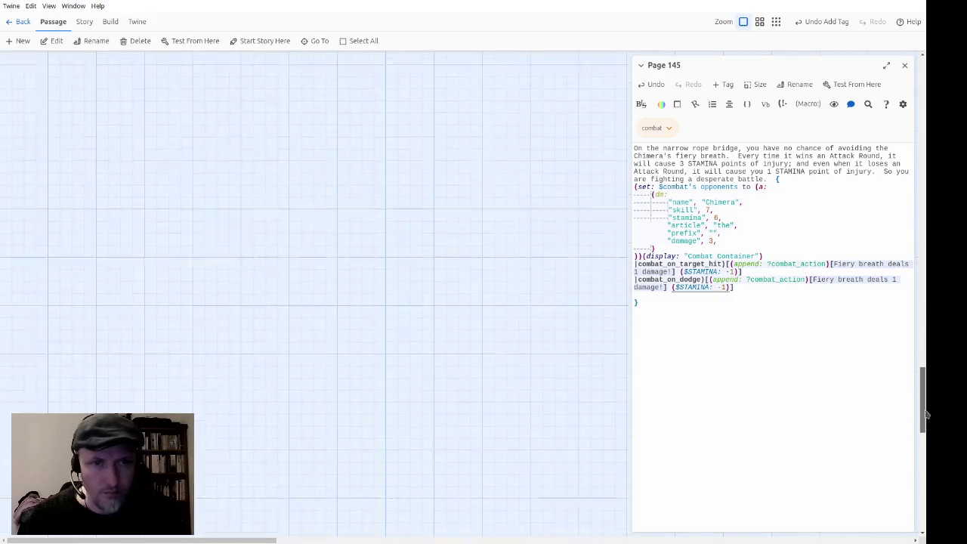
Select the Page 145 passage on the story map.
left_click(427, 540)
left_click(431, 541)
scroll(226, 318, "left", 2)
left_click(125, 383)
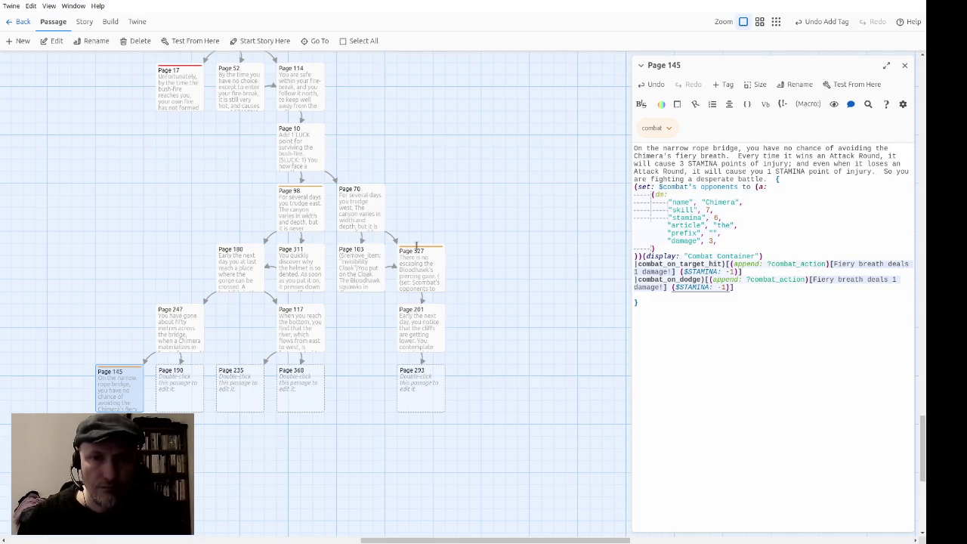
Wrap the target-hit damage message in <p></p> tags and begin tags on the dodge message.
left_click(834, 264)
type("<p>")
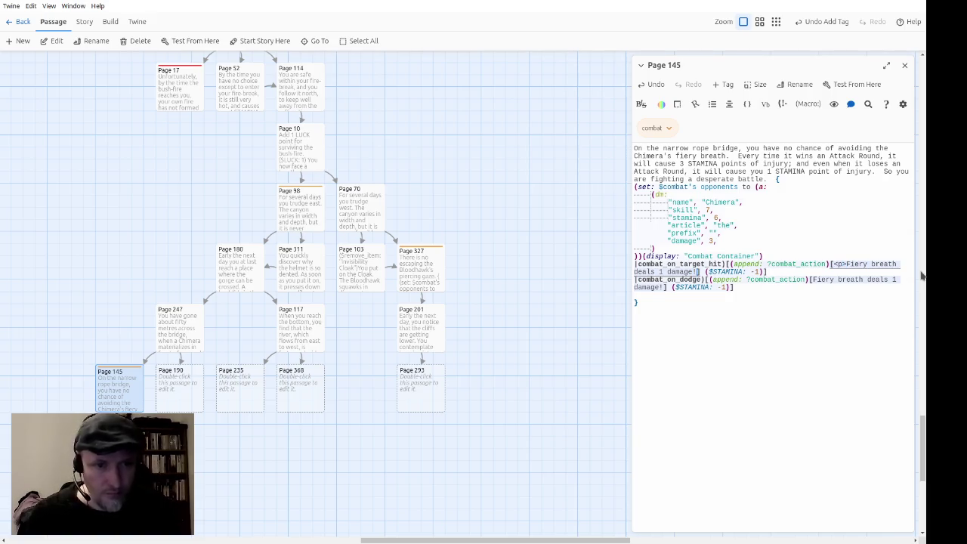
type("</p>")
key("Down")
key("Right")
type("<p>")
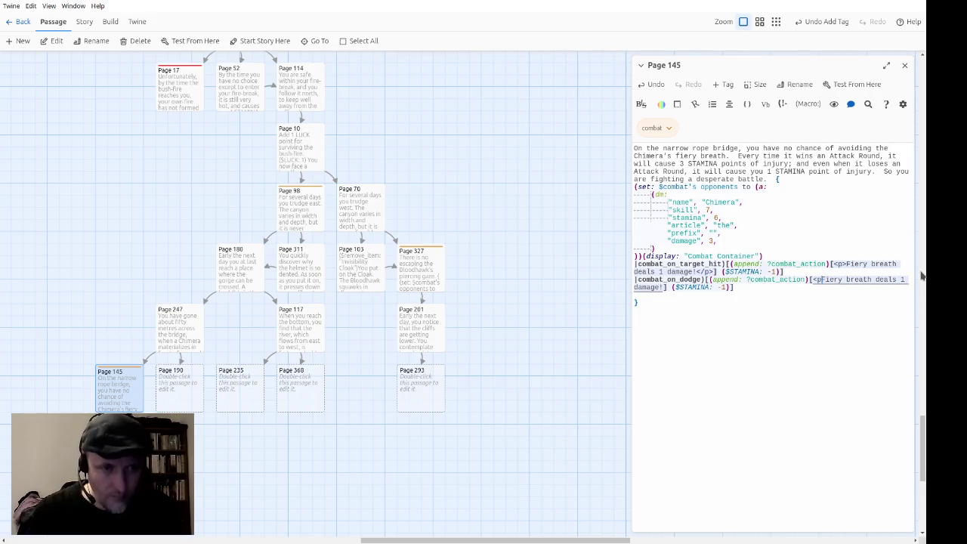
type("</p>")
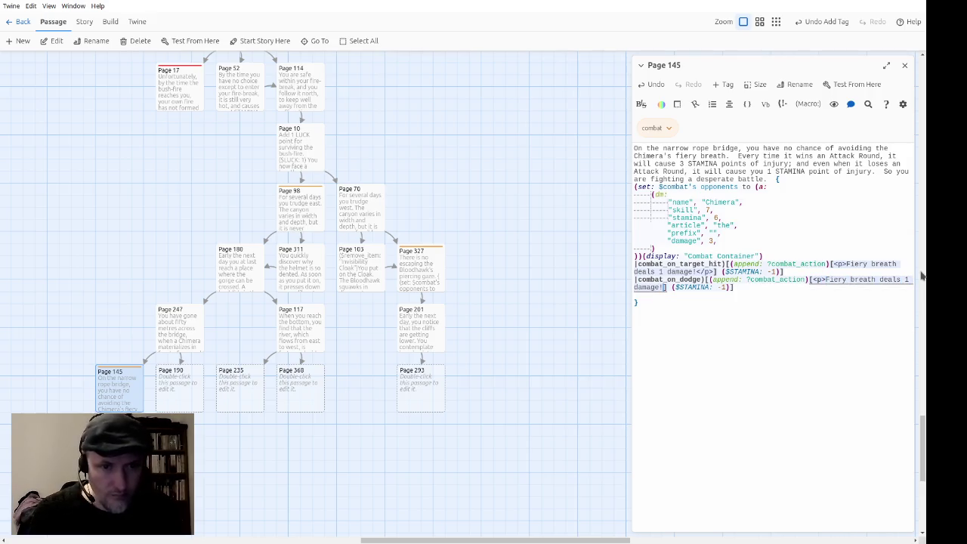
type(">")
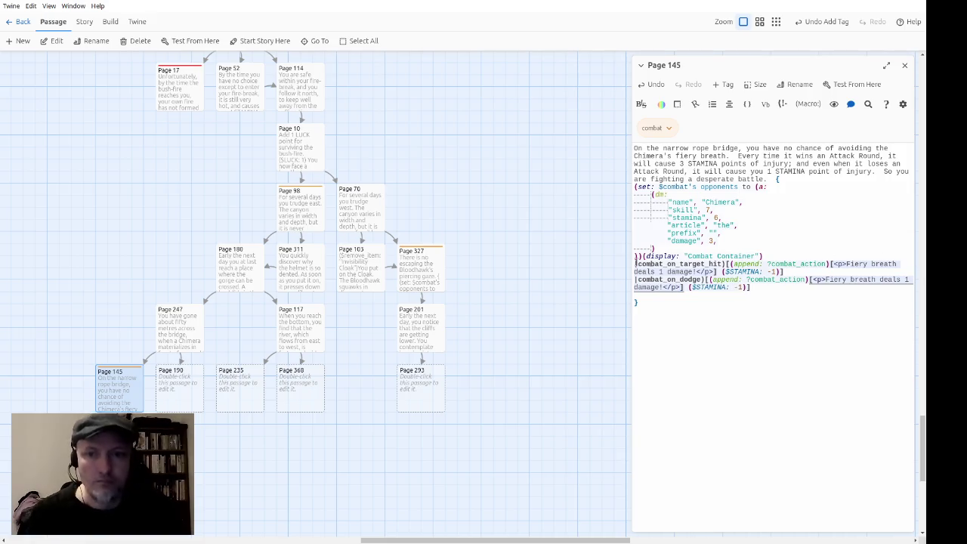
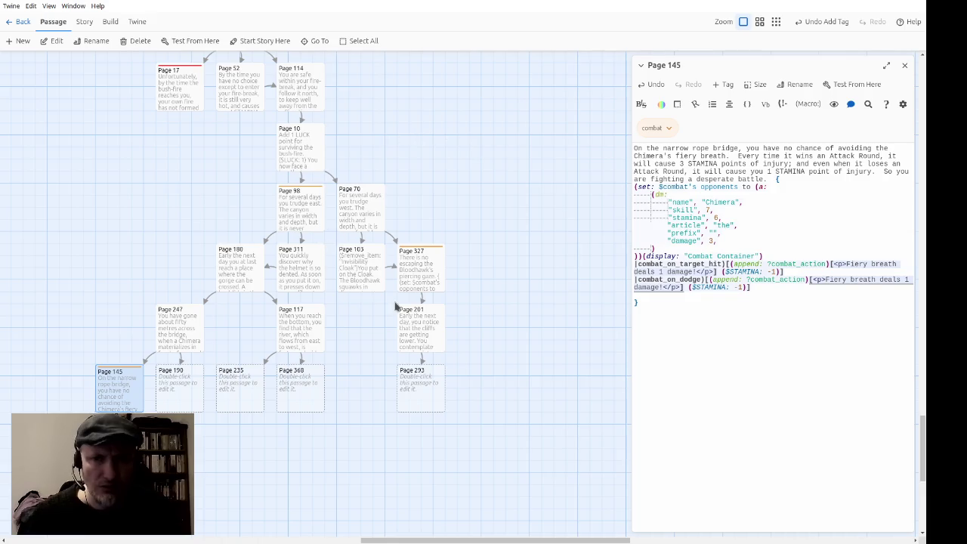
Insert placeholders 'fdsa' and 'fretwre' before the hit and dodge ($STAMINA: -1) deductions, then remove 'fdsa'.
left_click(726, 304)
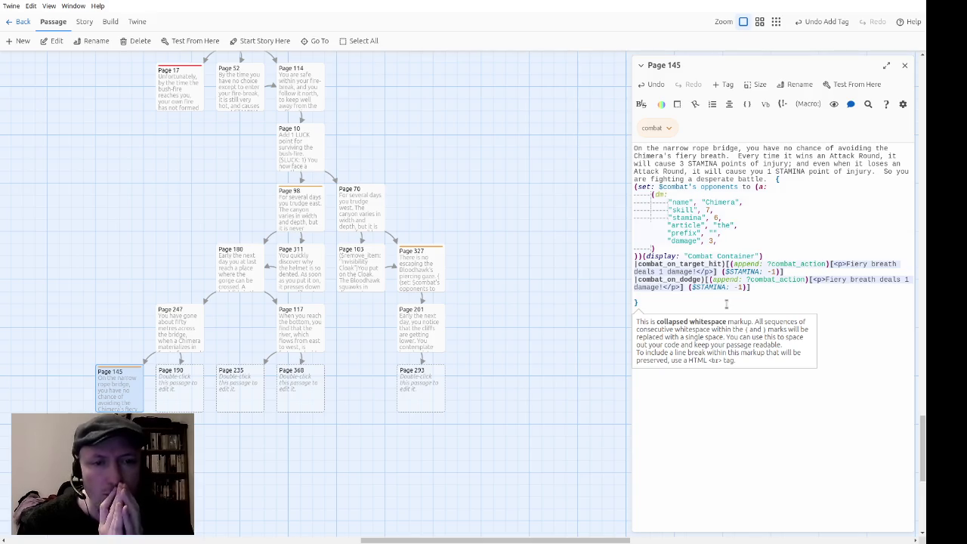
left_click(736, 279)
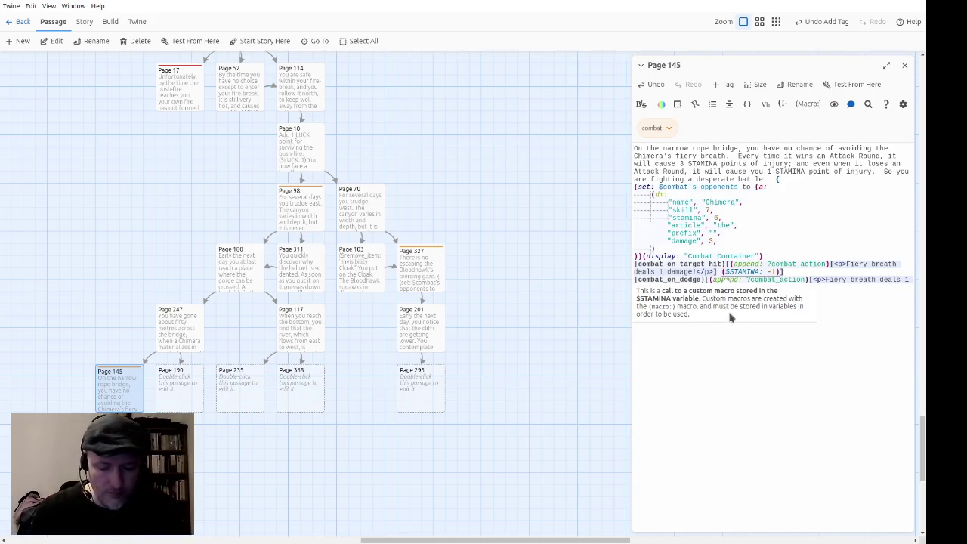
type("fdsa")
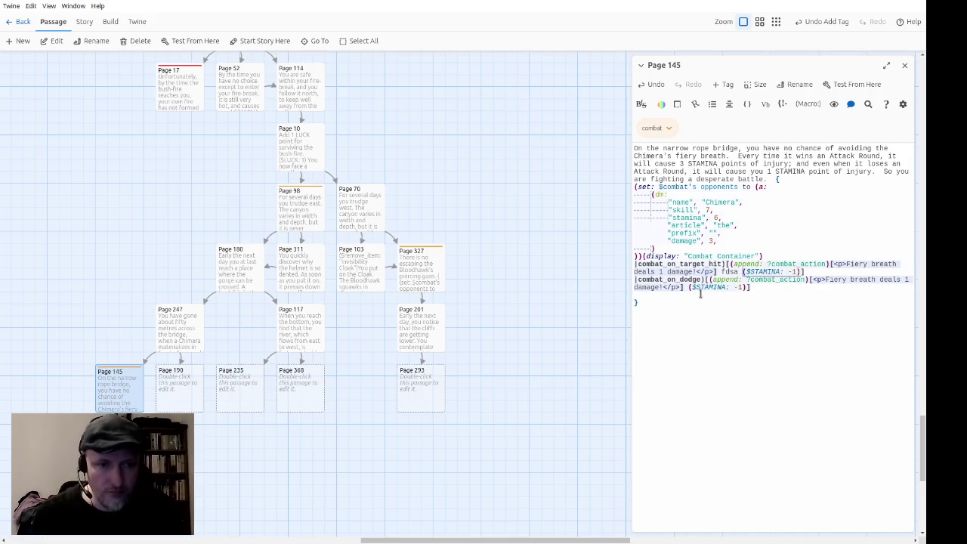
left_click(689, 288)
type("fretwre")
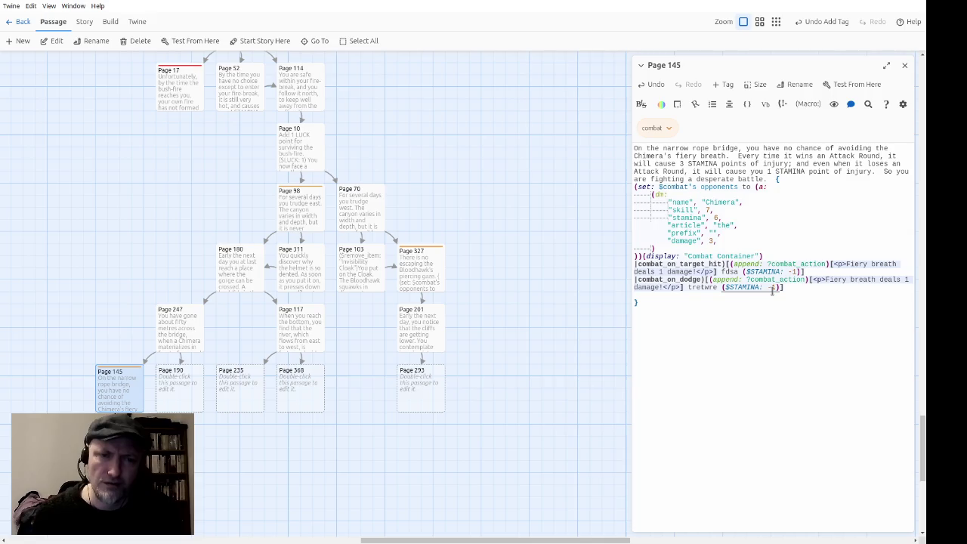
double_click(729, 271)
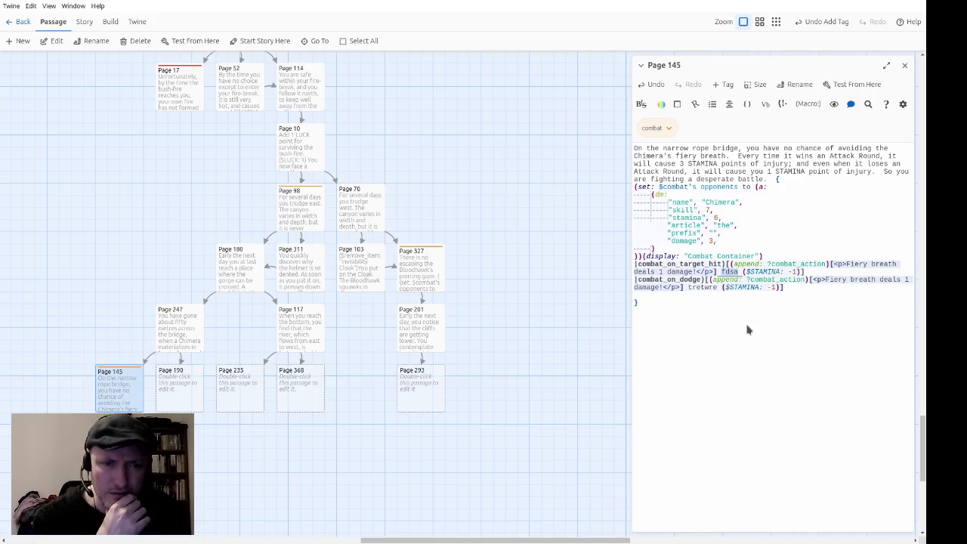
key("BackSpace")
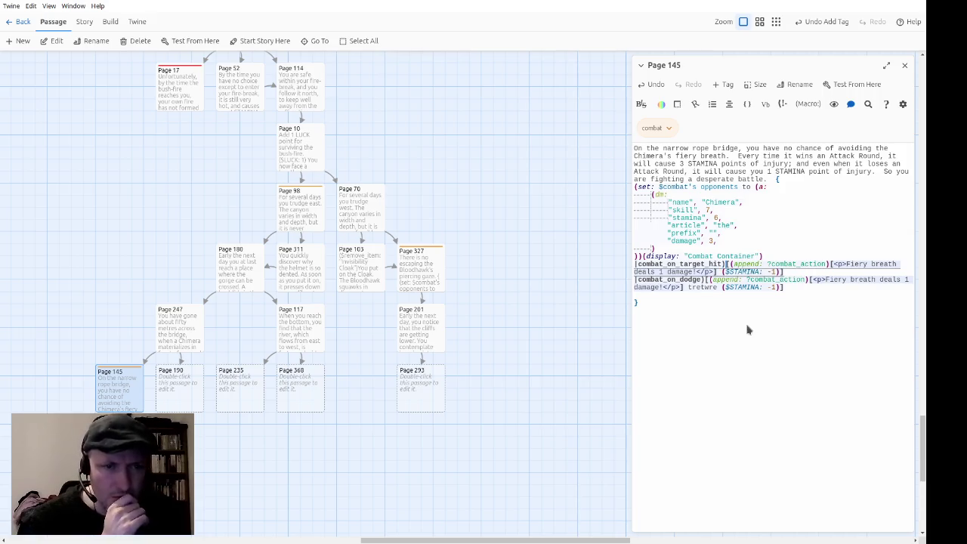
Delete the dodge placeholder and move each ($STAMINA: -1) to the start of its hook.
key("Right")
key("Right")
key("Left")
key("Left")
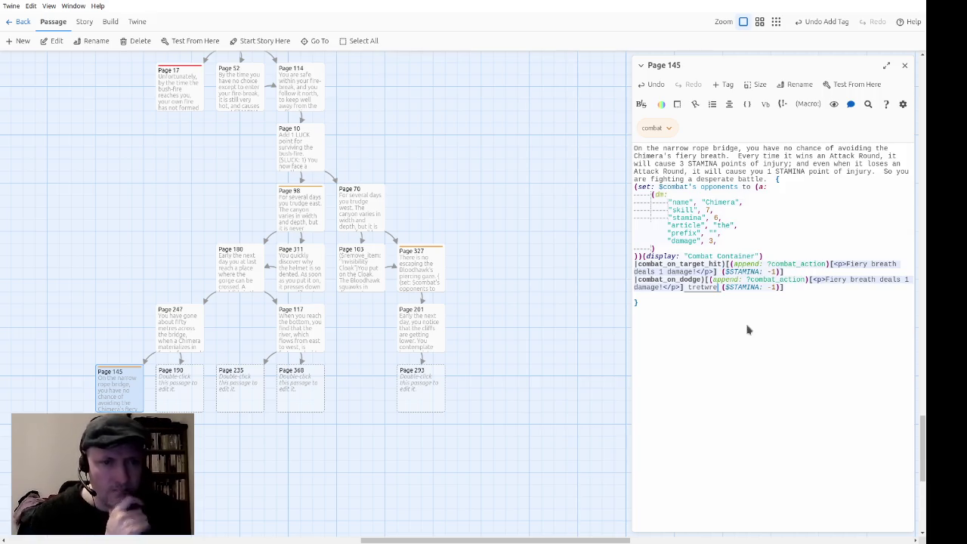
key("BackSpace")
key("BackSpace")
key("BackSpace")
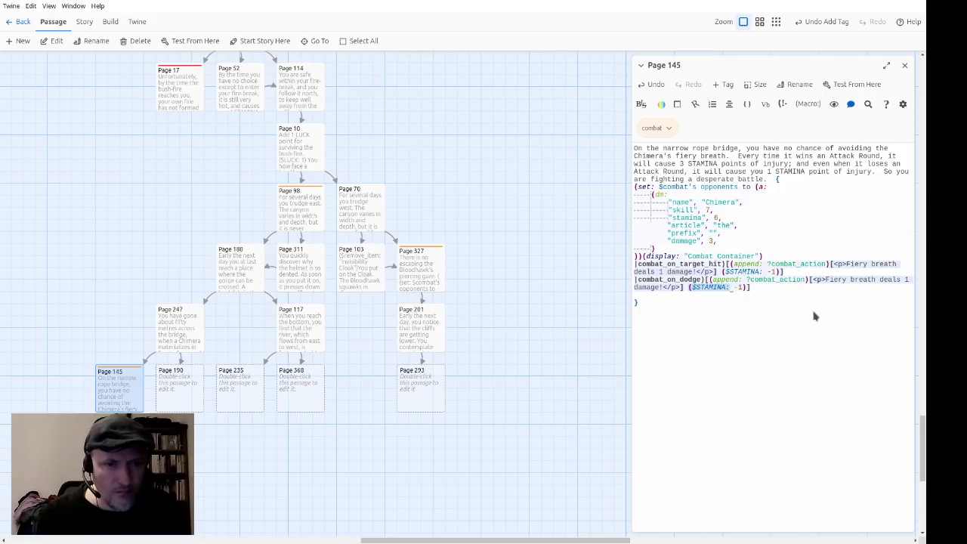
key("Right")
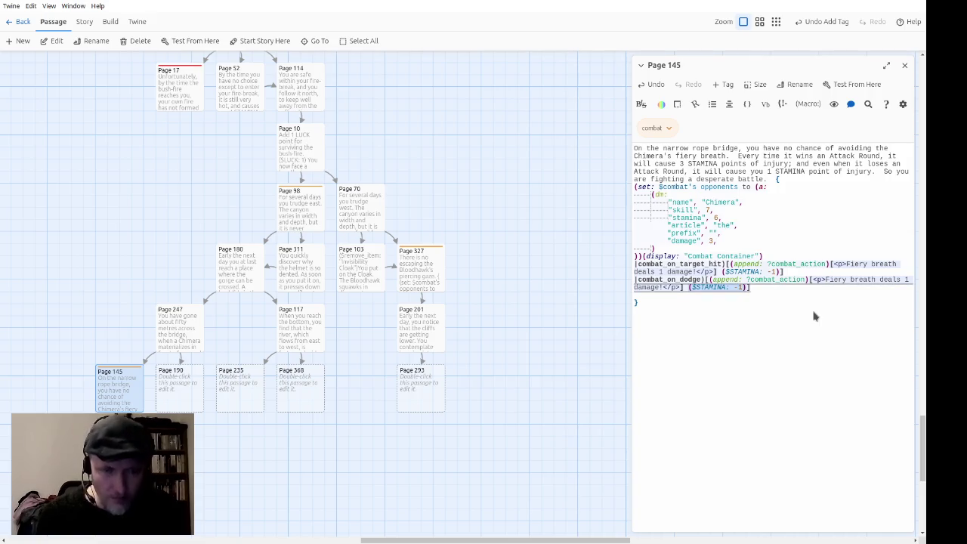
key("BackSpace")
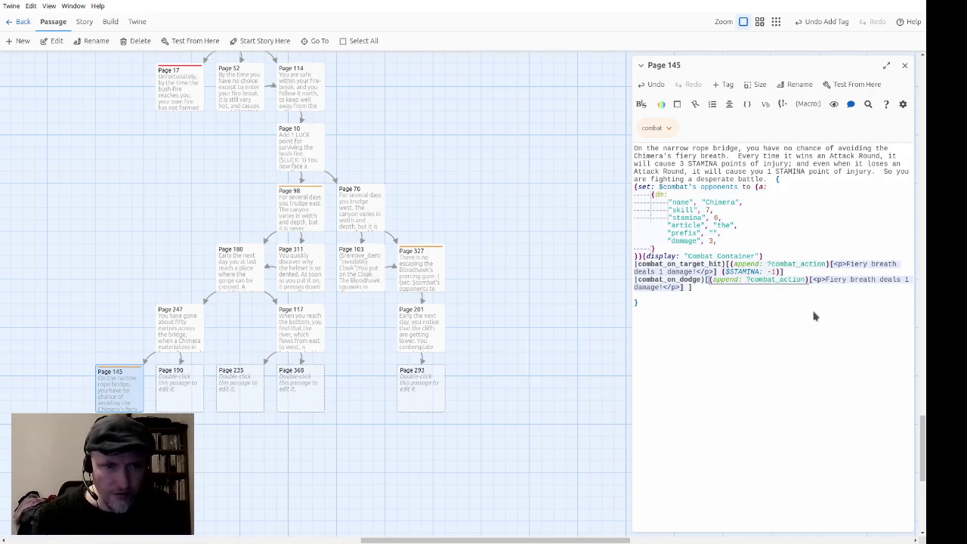
type("($STAMINA: -1)")
type("($STAMINA: -1)")
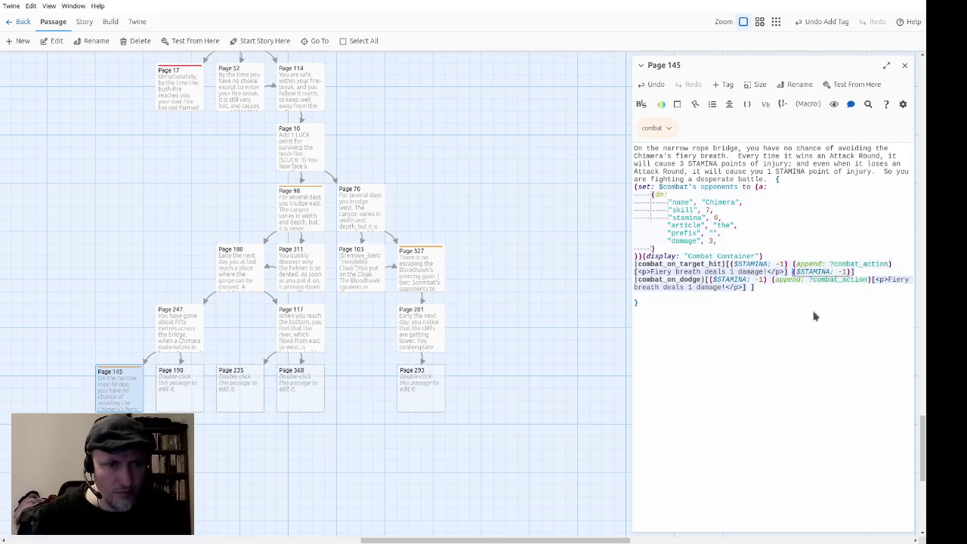
key("BackSpace")
Add placeholder markers 'gfdsgfds' and 'ytreyre' before the hit and dodge append calls.
key("Up")
key("Up")
key("Up")
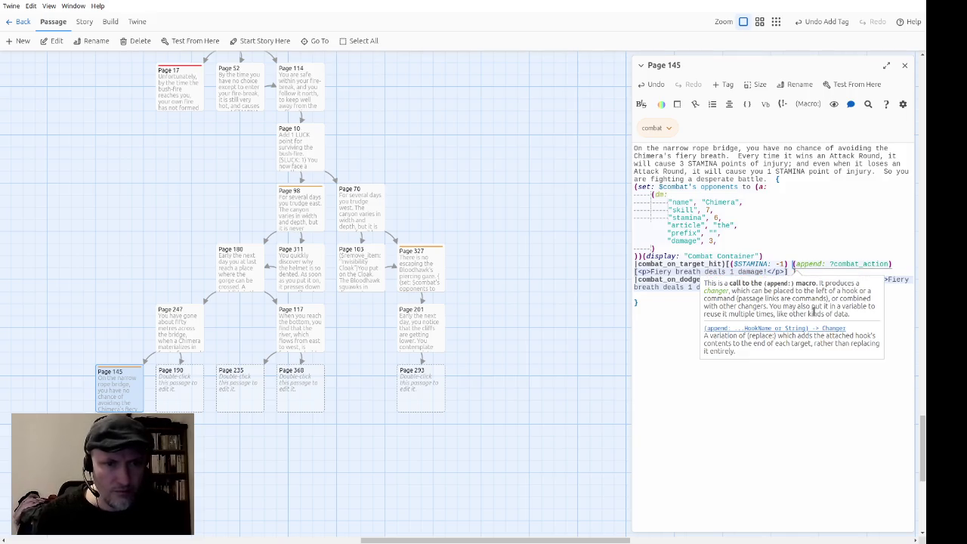
type("gfdsgfds")
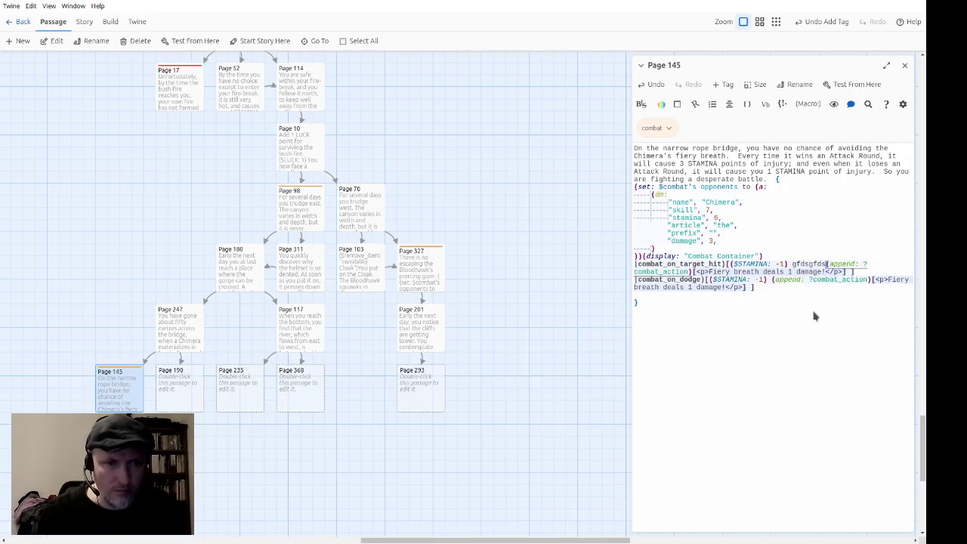
key("Down")
key("ctrl+Left")
key("ctrl+Left")
key("ctrl+Left")
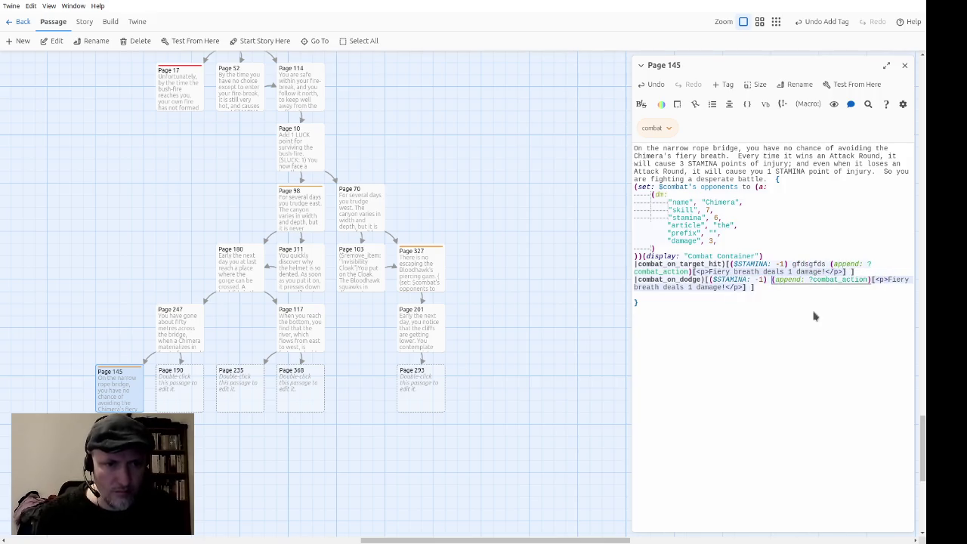
type("ytreyre")
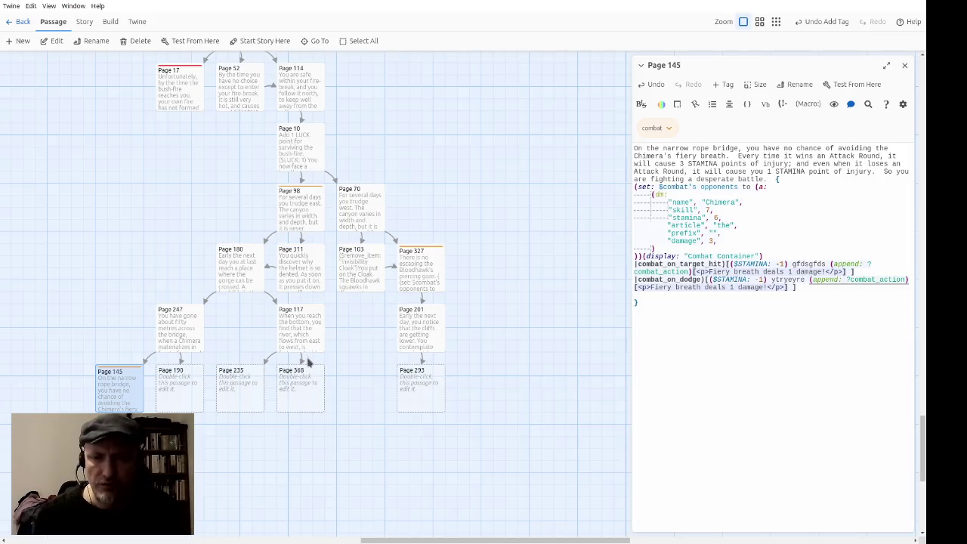
triple_click(814, 263)
left_click(763, 331)
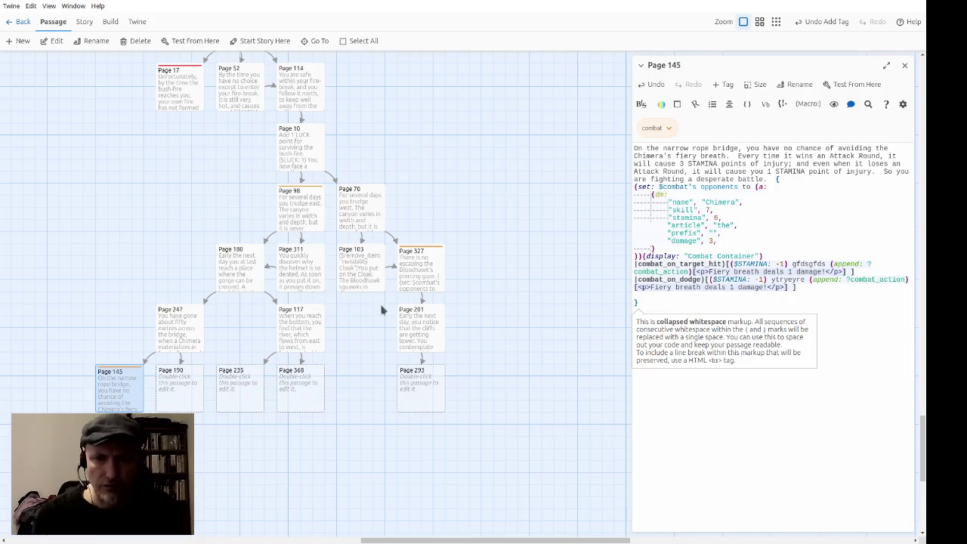
left_click(723, 306)
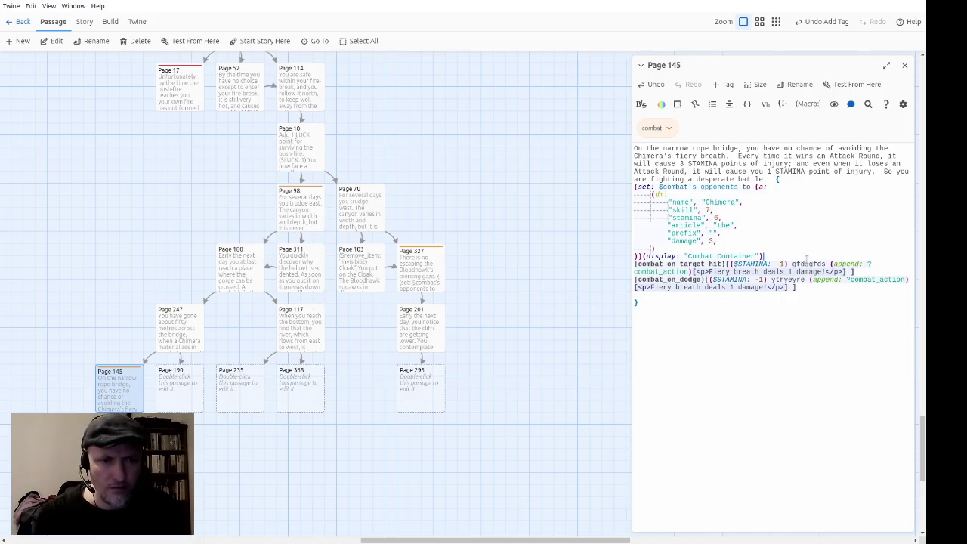
key("shift+Down")
key("shift+Down")
key("shift+Down")
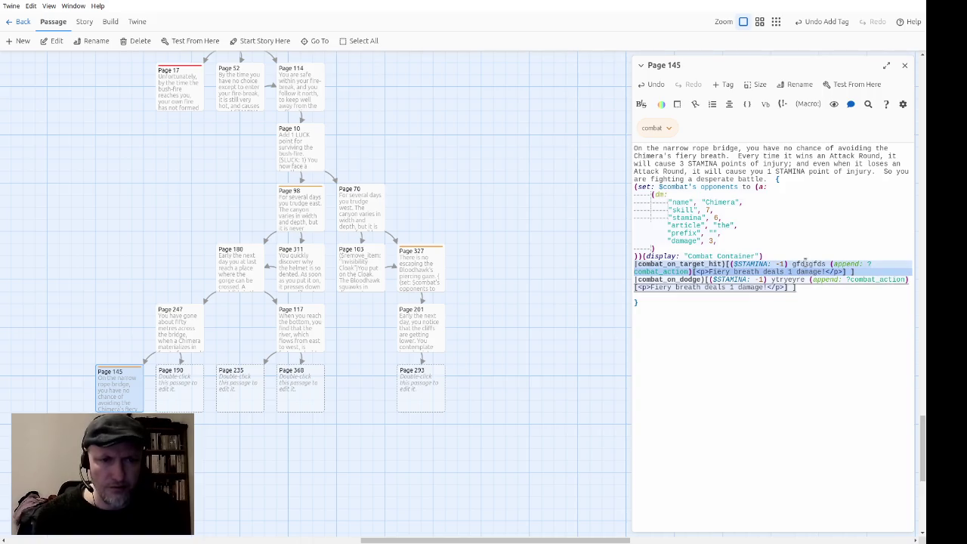
left_click(712, 328)
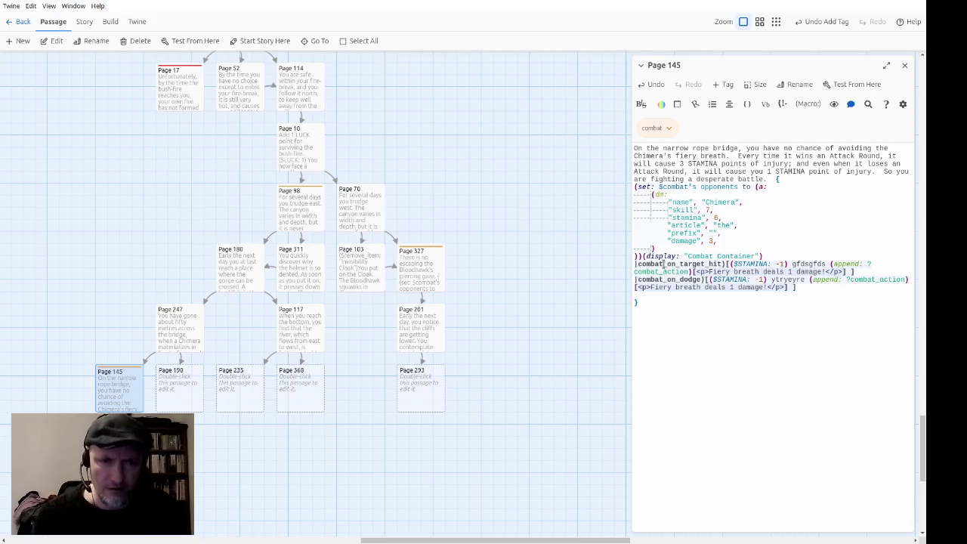
scroll(526, 290, "up", 6)
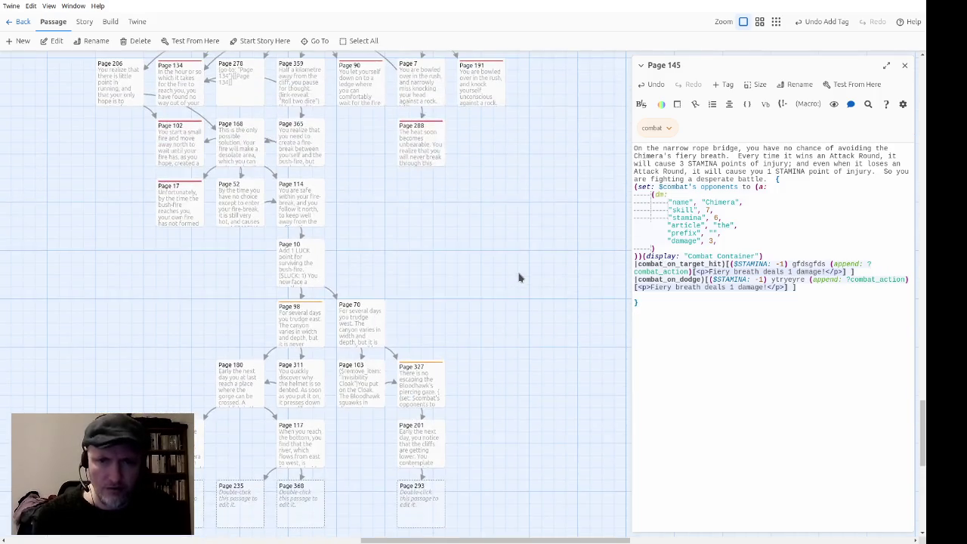
Close Page 145 and open Combat Results to review its dodge and target-hit rerun calls.
scroll(500, 260, "up", 2)
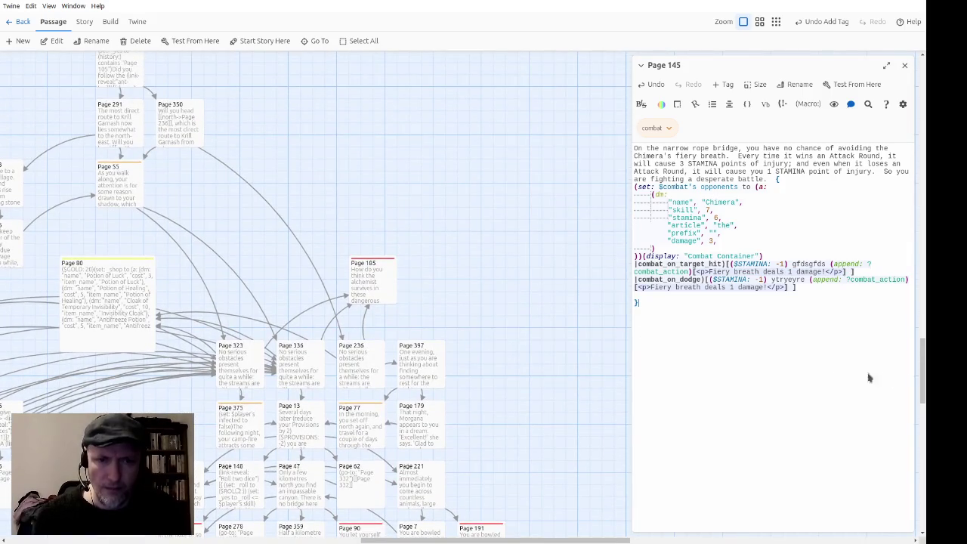
left_click_drag(926, 375, 925, 96)
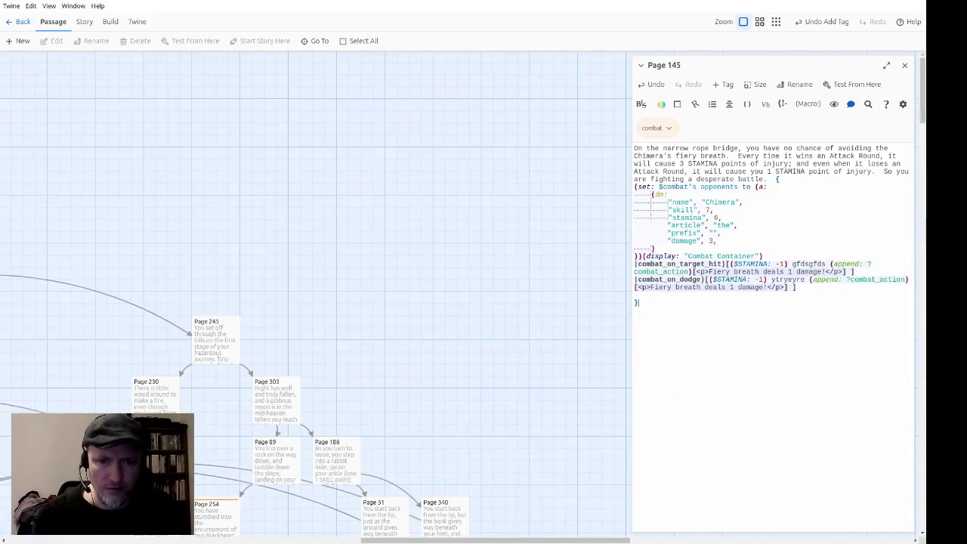
left_click_drag(512, 541, 156, 541)
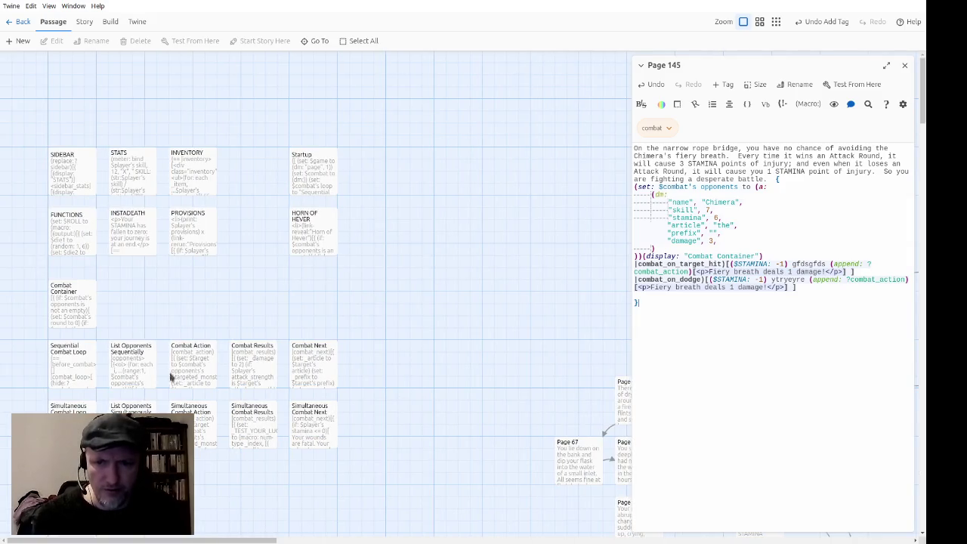
double_click(240, 370)
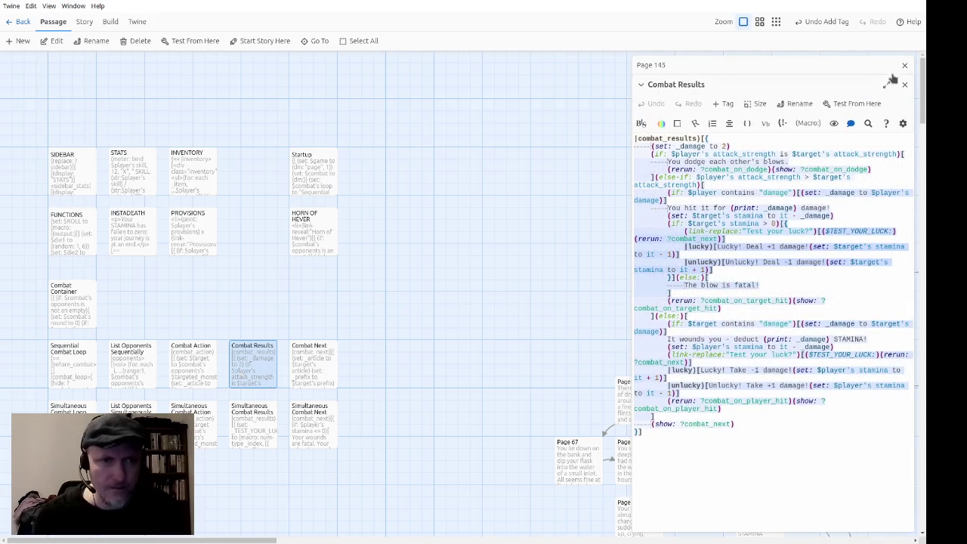
left_click(903, 67)
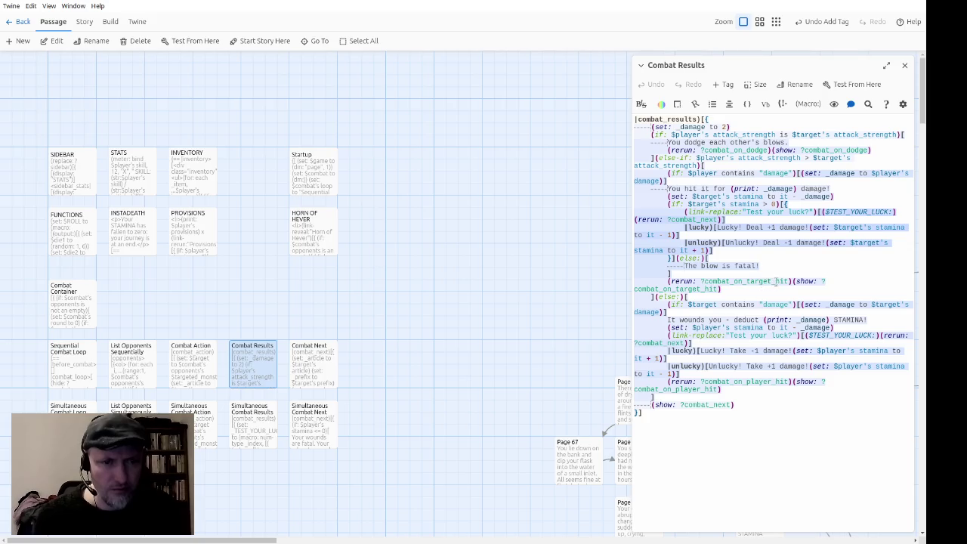
left_click(861, 281)
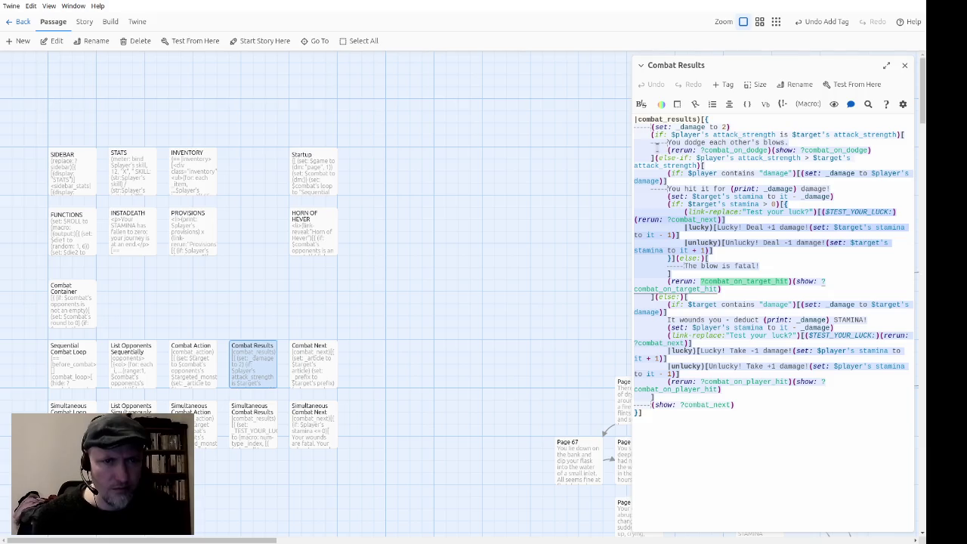
left_click(666, 149)
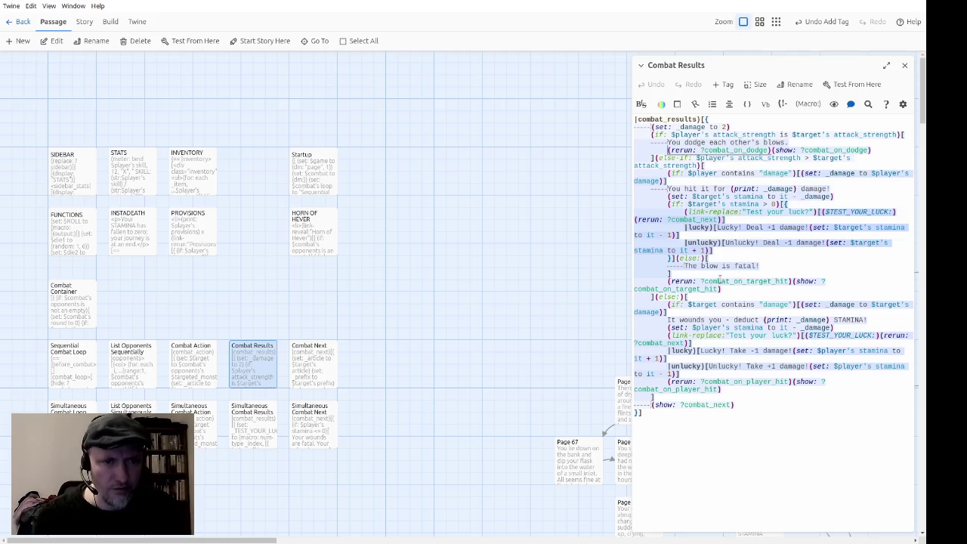
left_click(724, 281)
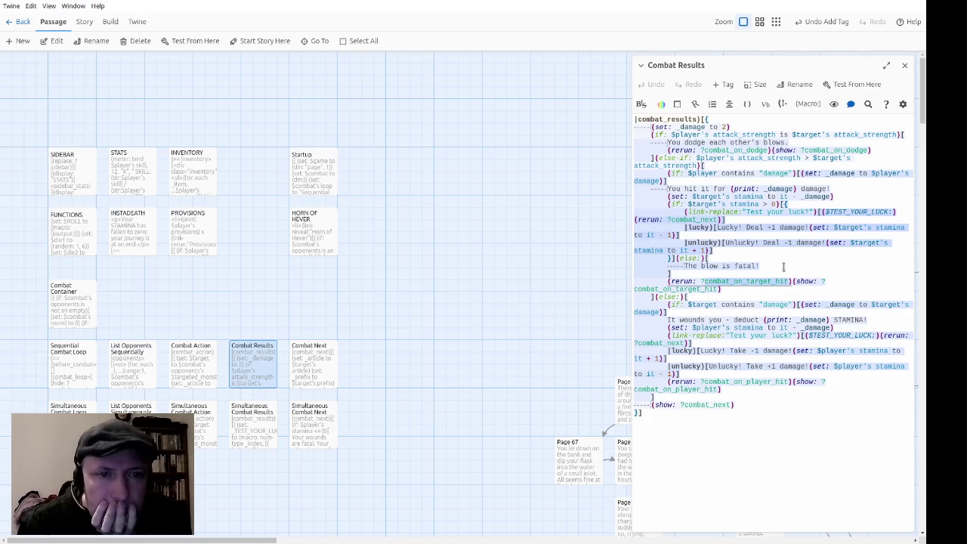
left_click(123, 357)
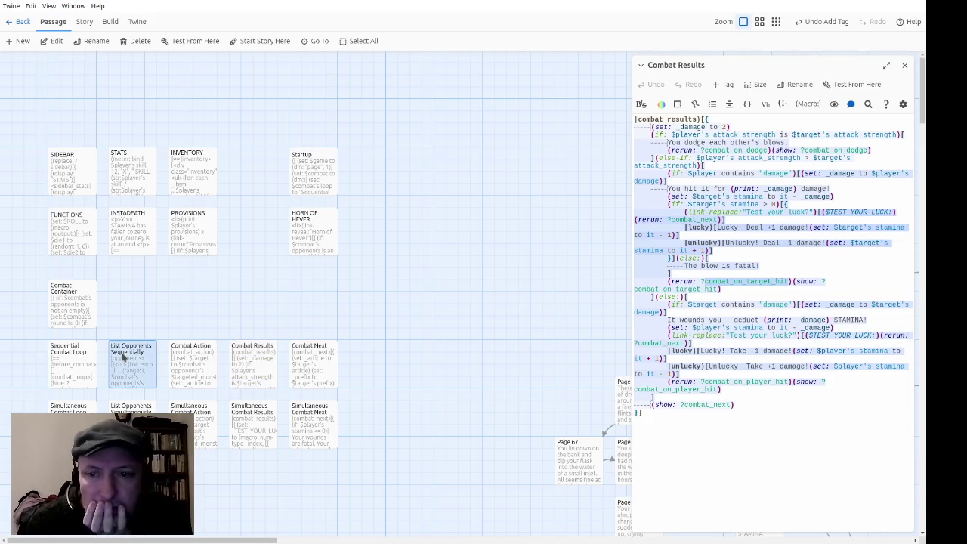
left_click(123, 357)
Remove the three (hide:) lines from the Sequential Combat Loop passage.
double_click(63, 370)
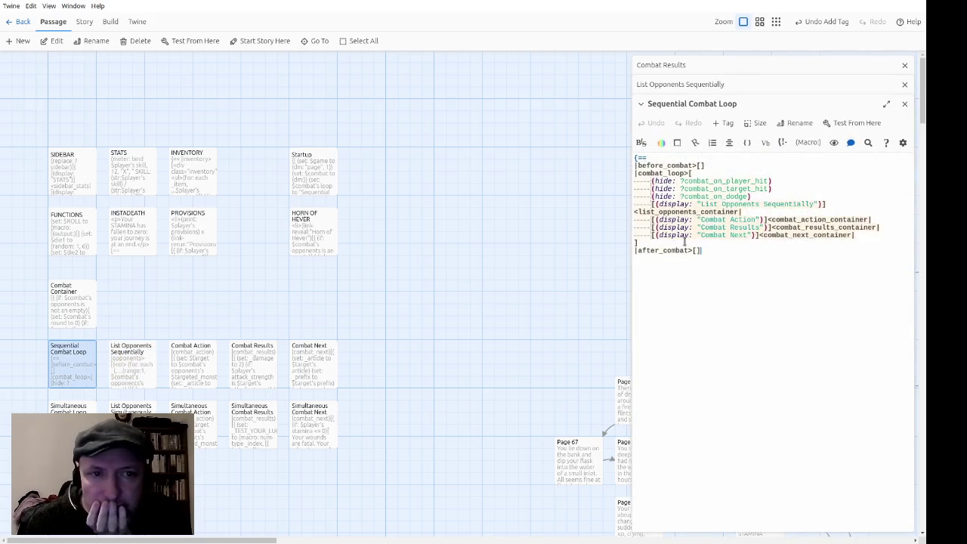
left_click(777, 181)
key("Home")
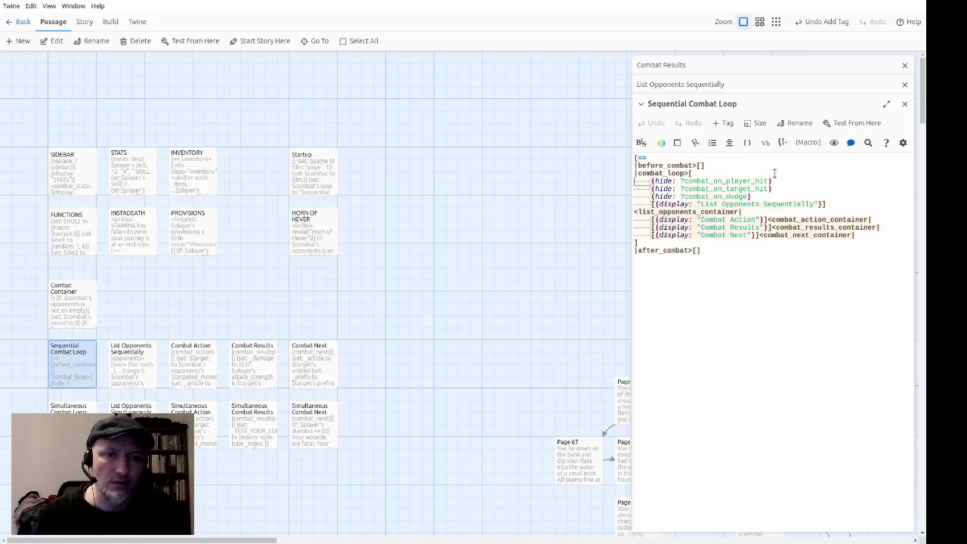
key("shift+Down")
key("shift+Down")
key("shift+Down")
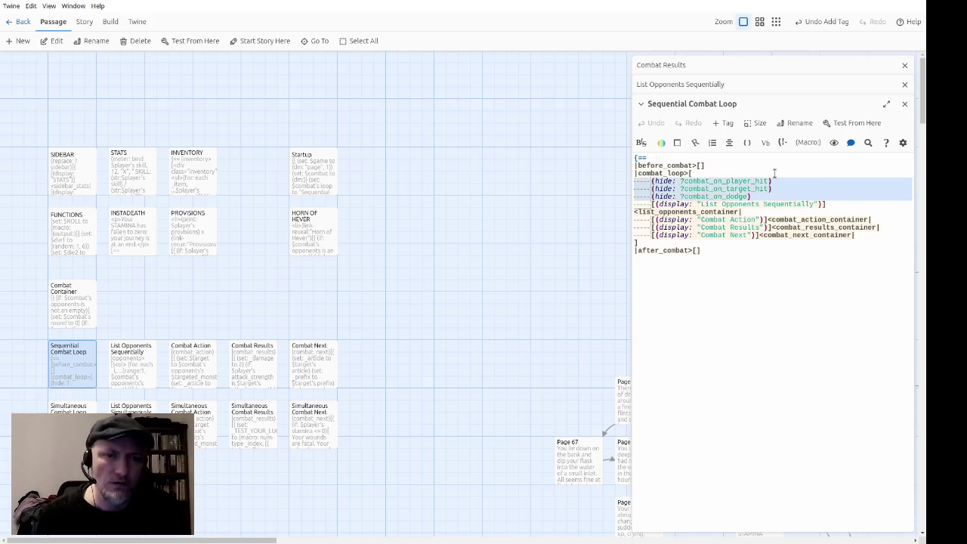
key("ctrl+x")
Remove the three (hide:) lines from the Simultaneous Combat Loop passage.
double_click(72, 410)
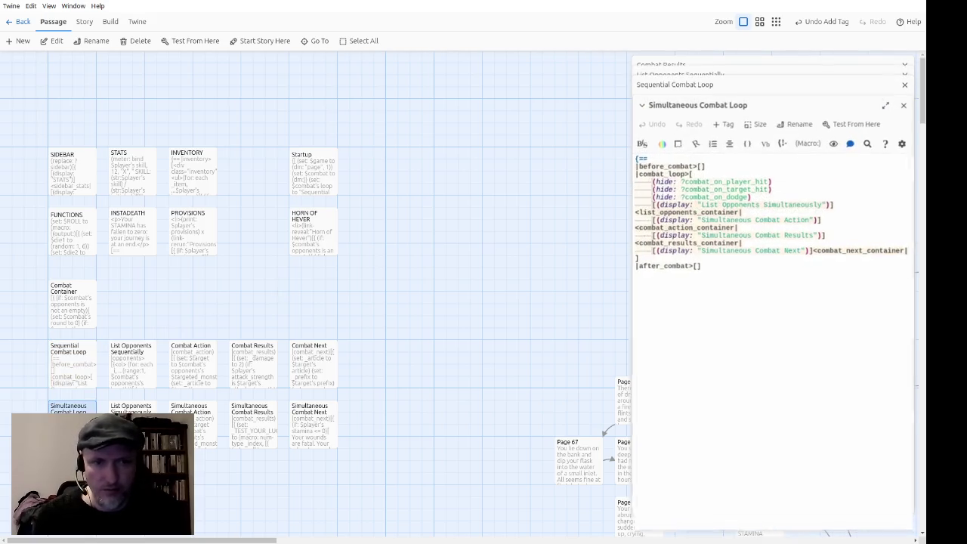
left_click(729, 182)
key("Home")
key("shift+Down")
key("shift+Down")
key("shift+Down")
key("Delete")
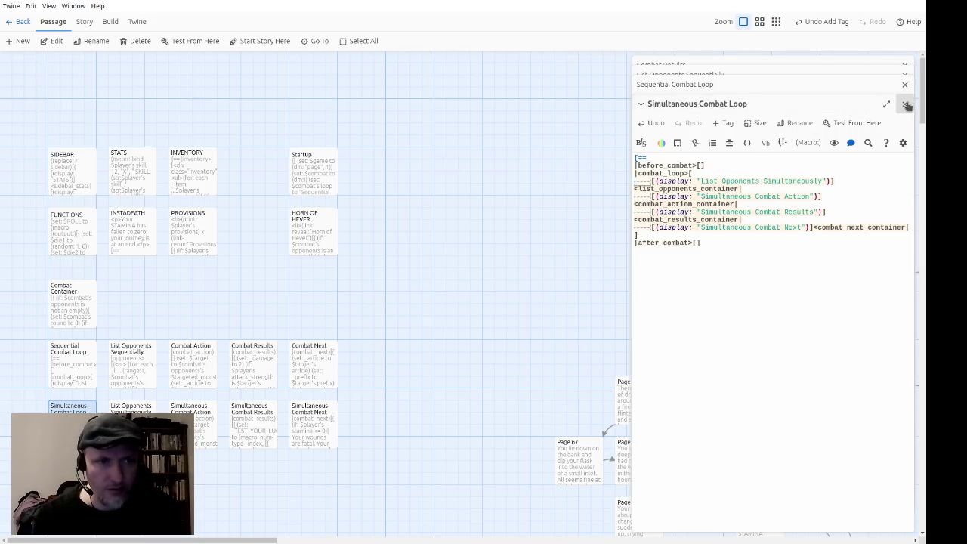
Close the Simultaneous, Sequential and List Opponents Sequentially editors and select Page 145.
left_click(904, 104)
left_click(905, 106)
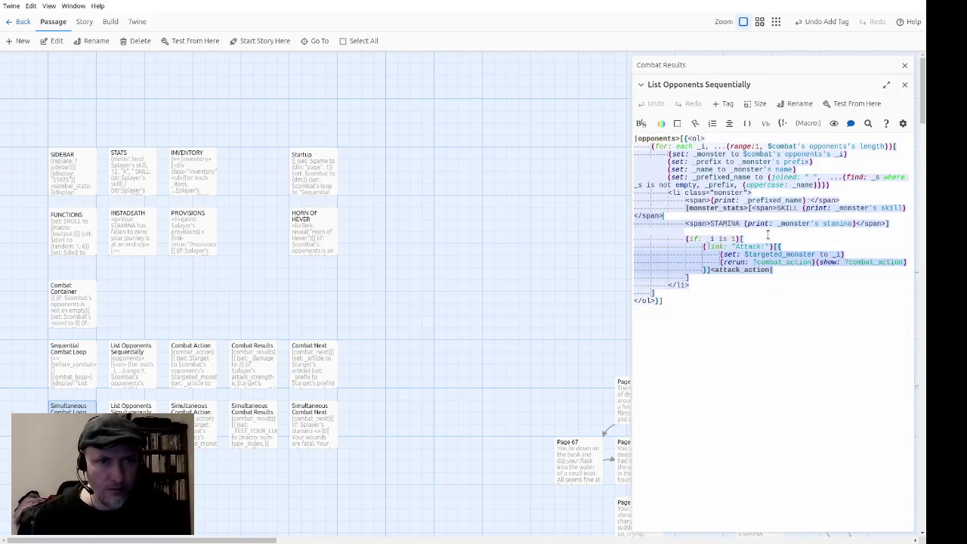
left_click(905, 86)
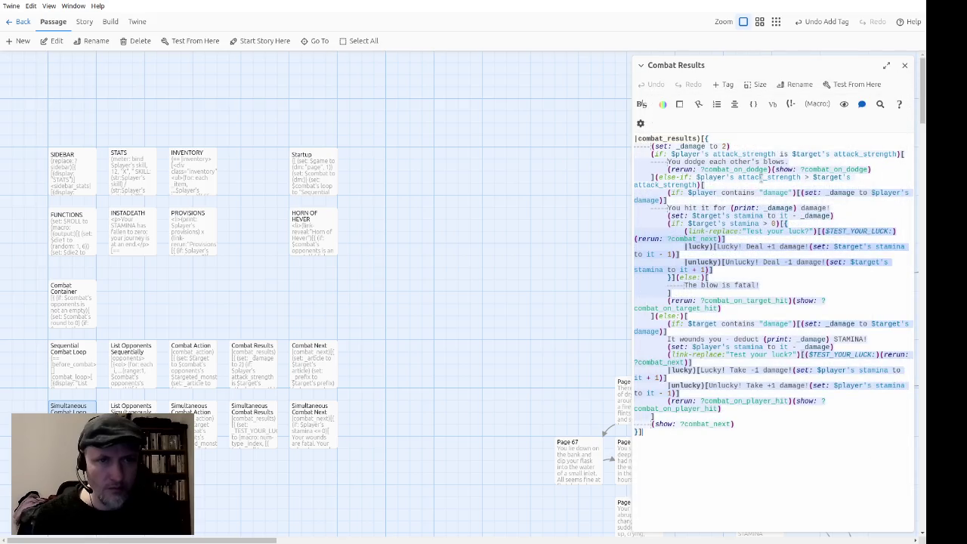
left_click_drag(927, 123, 926, 526)
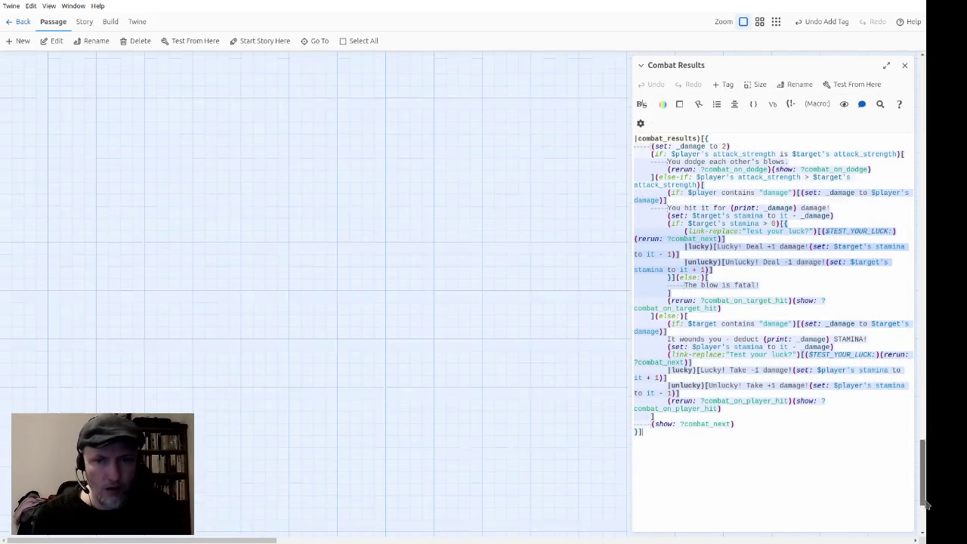
left_click_drag(253, 541, 547, 541)
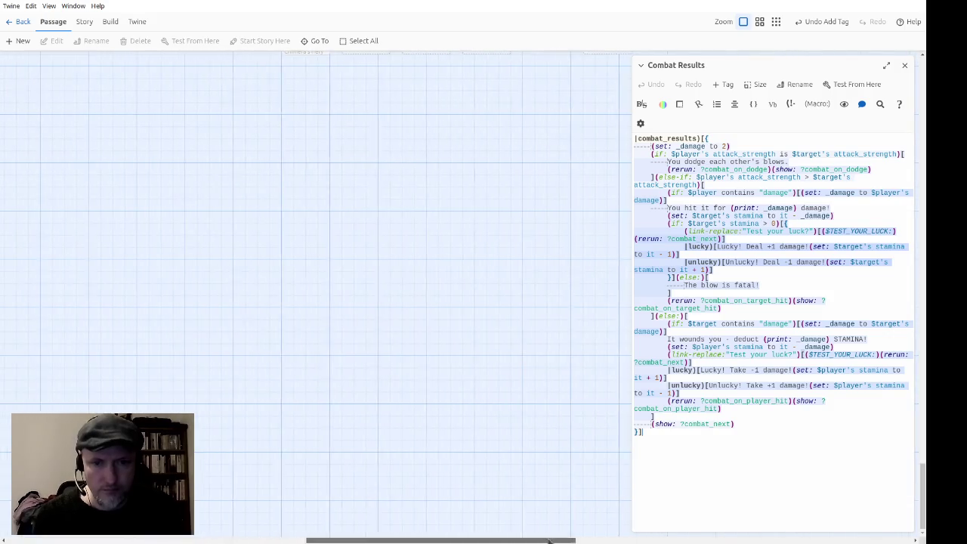
scroll(519, 371, "up", 5)
scroll(526, 368, "down", 5)
left_click(331, 321)
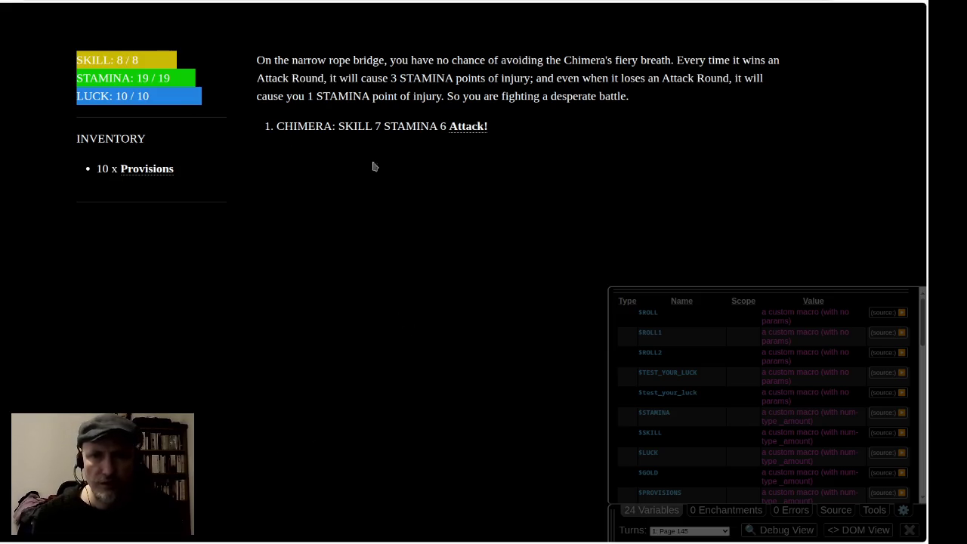
Play the Chimera fight through several Attack! and Combat continues rounds until it is defeated.
left_click(469, 127)
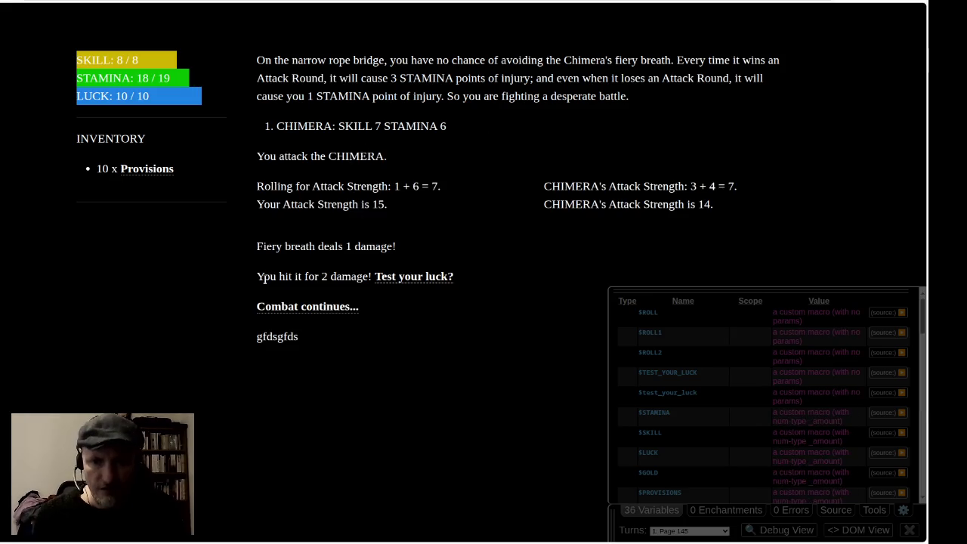
left_click_drag(256, 251, 416, 250)
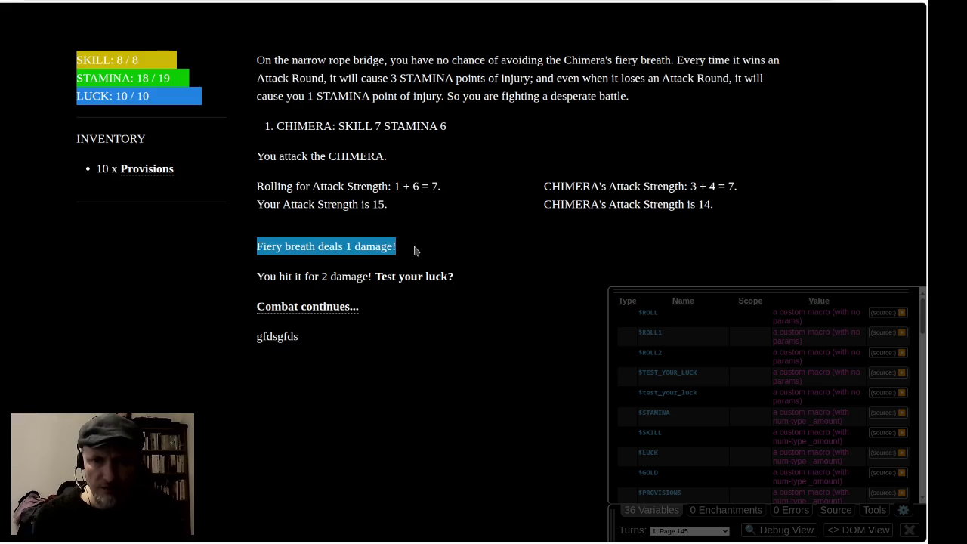
left_click(286, 334)
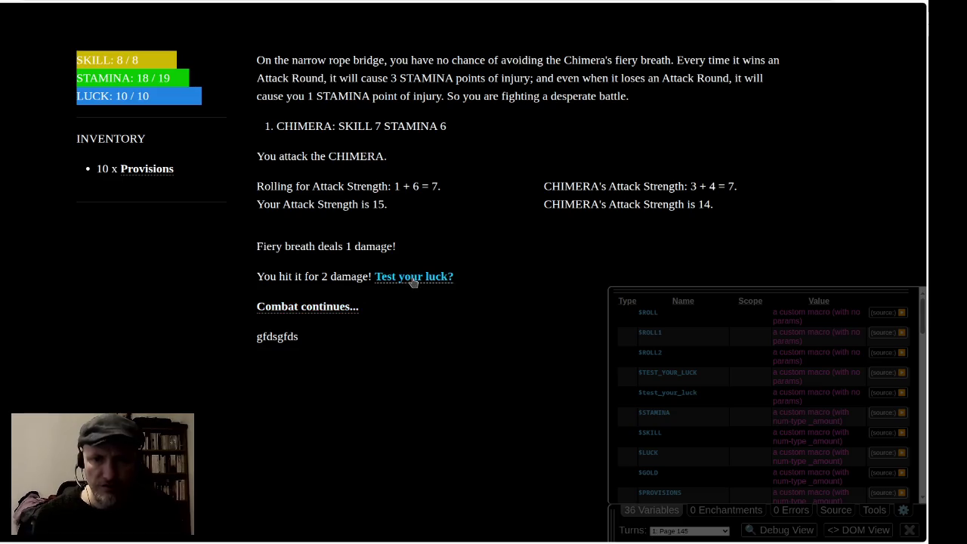
left_click(327, 308)
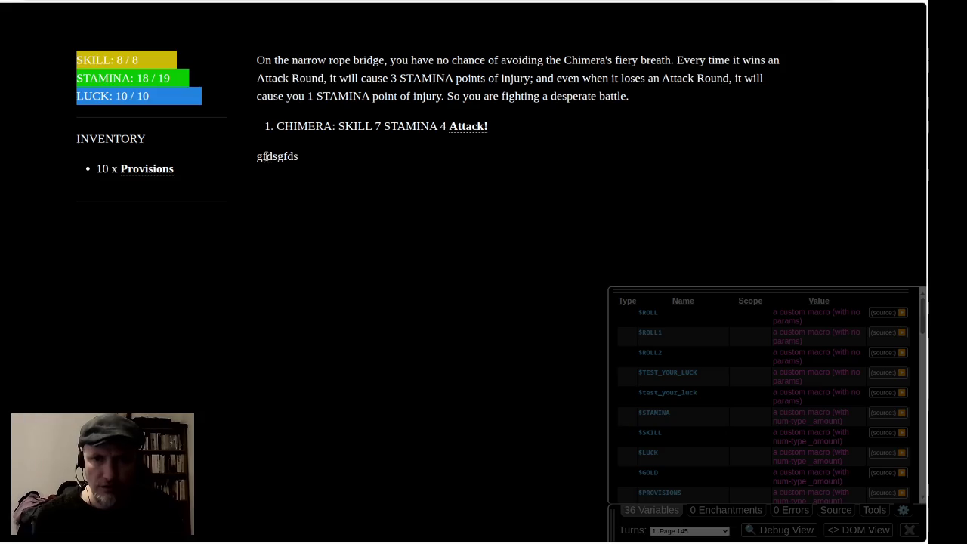
left_click_drag(258, 155, 304, 157)
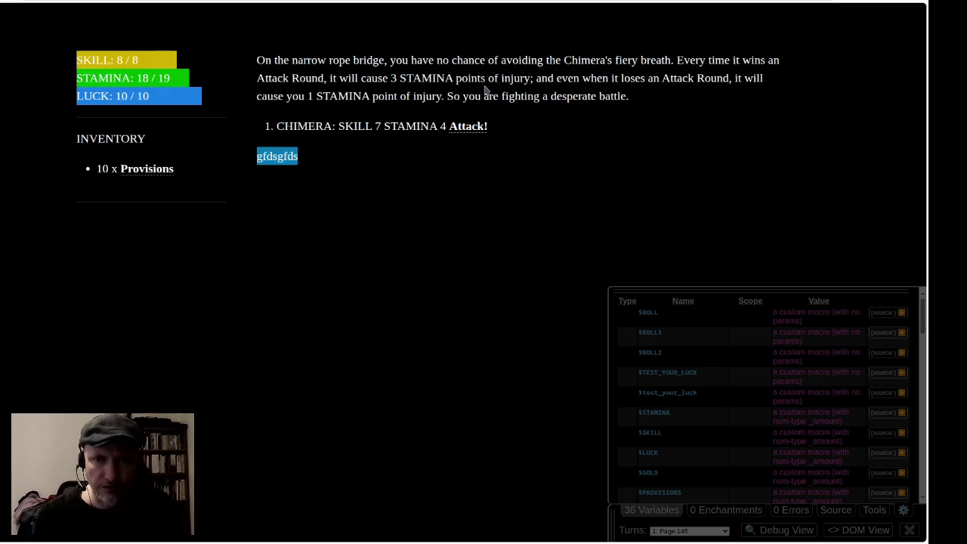
left_click(470, 127)
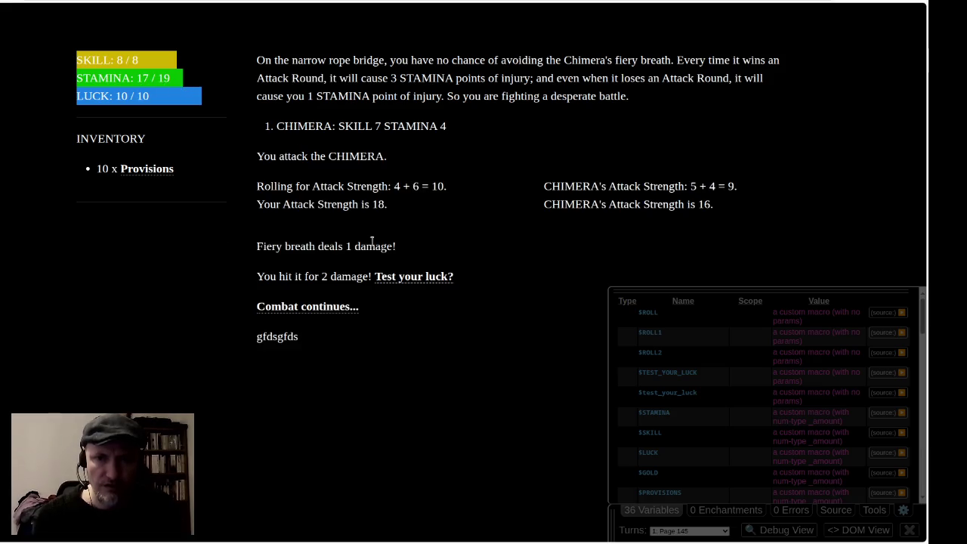
left_click(295, 310)
left_click(474, 131)
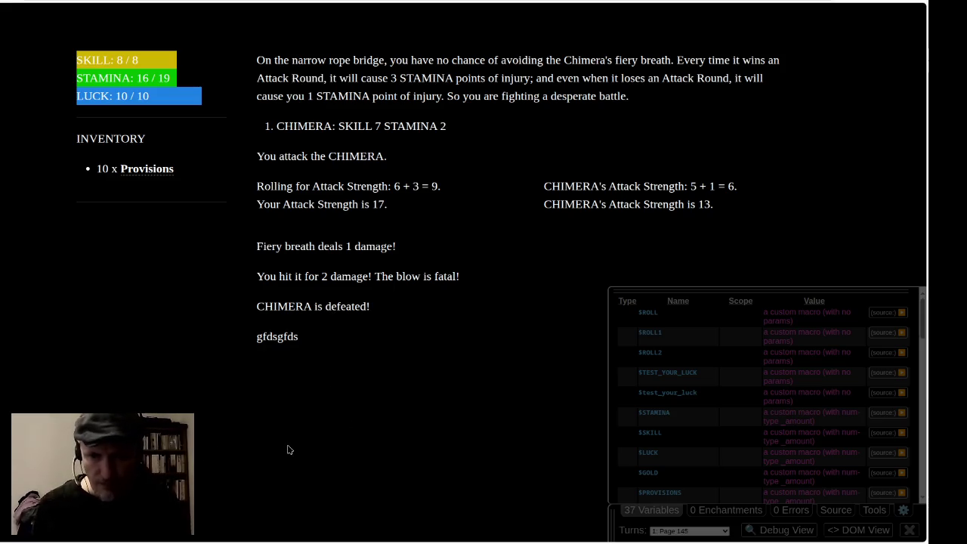
key("alt+Tab")
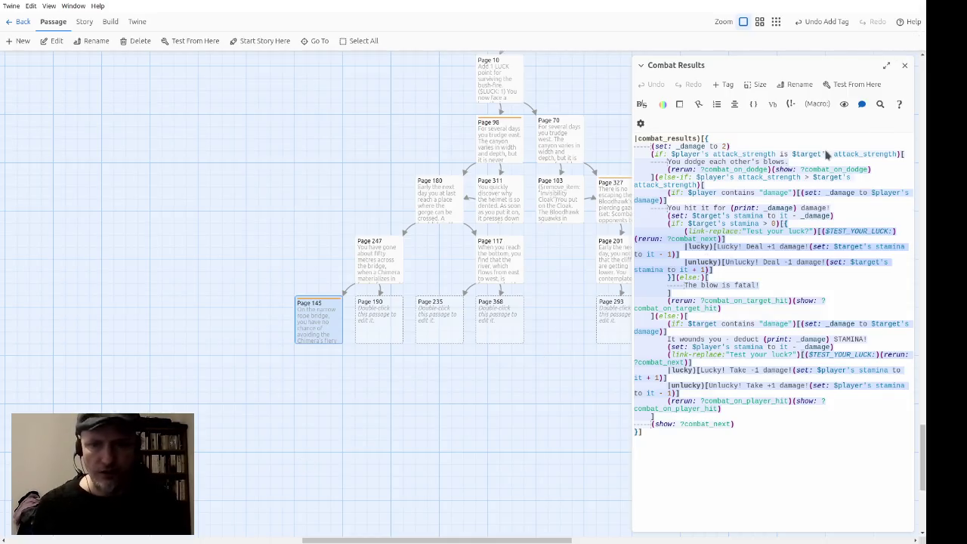
Close the Combat Results passage and open Page 145 for editing.
left_click(777, 401)
scroll(776, 402, "down", 1)
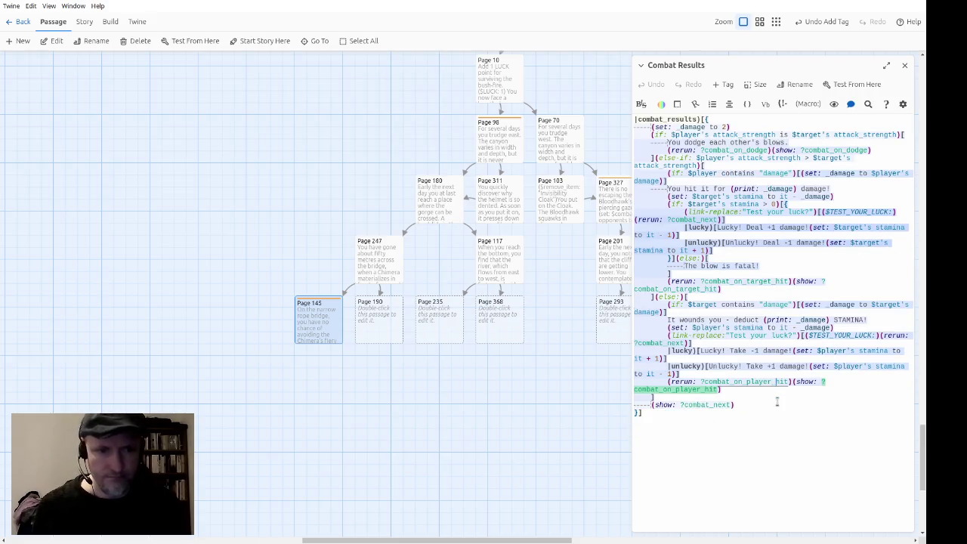
left_click(905, 66)
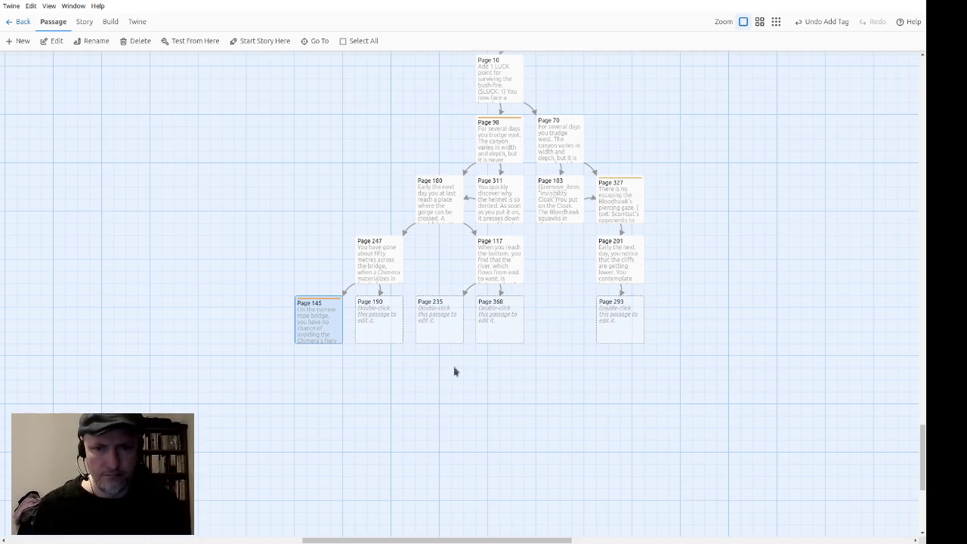
double_click(326, 321)
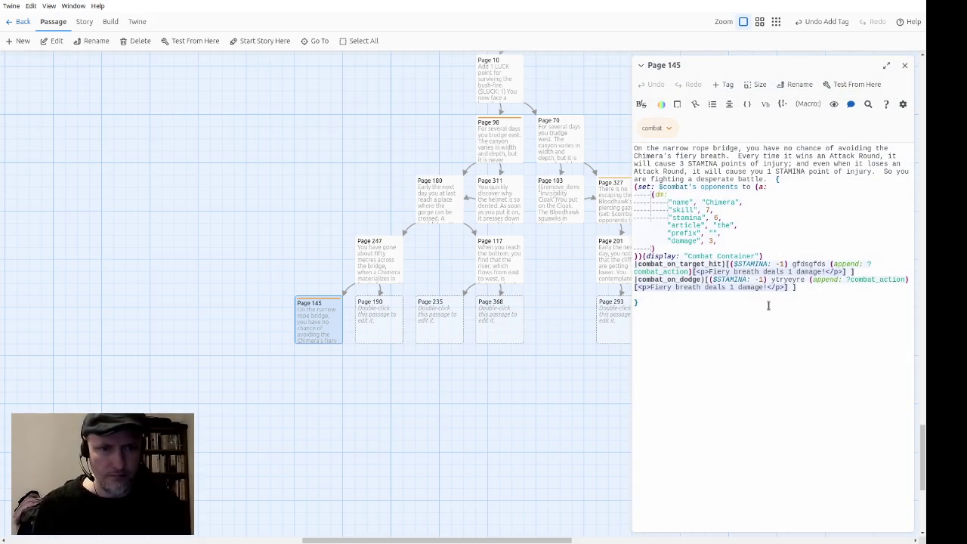
Delete the gfdsgfds and ytreyre placeholders and start a |victory|>[] hook.
double_click(803, 265)
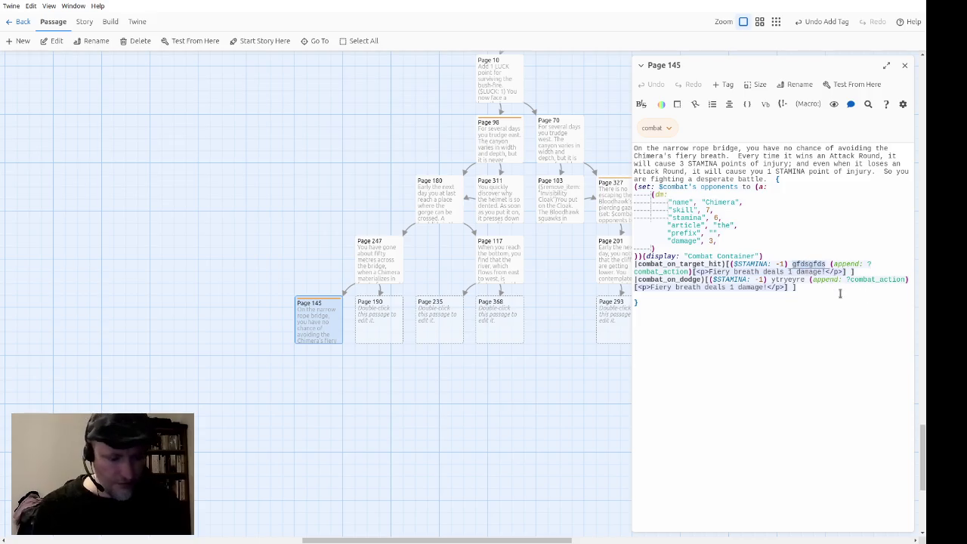
key("BackSpace")
double_click(787, 280)
key("BackSpace")
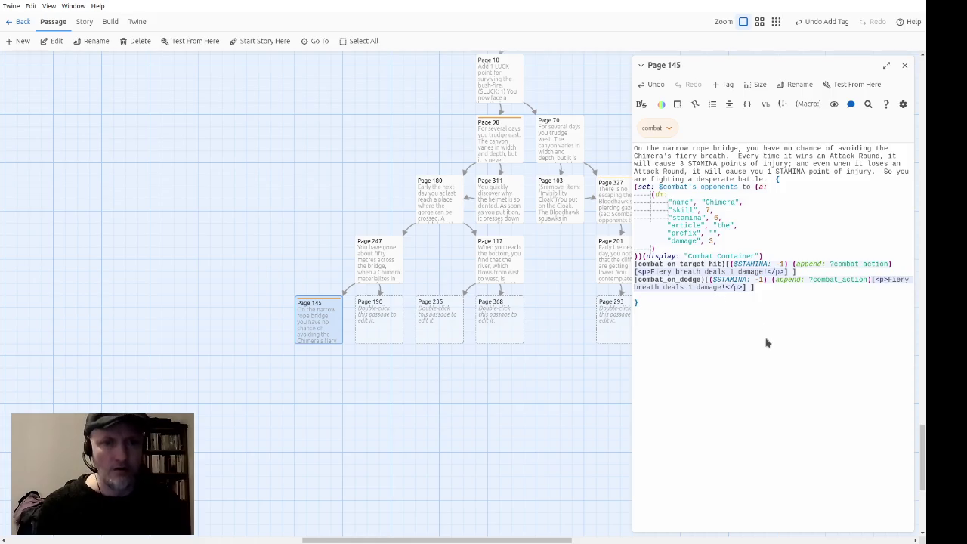
type("|victory|")
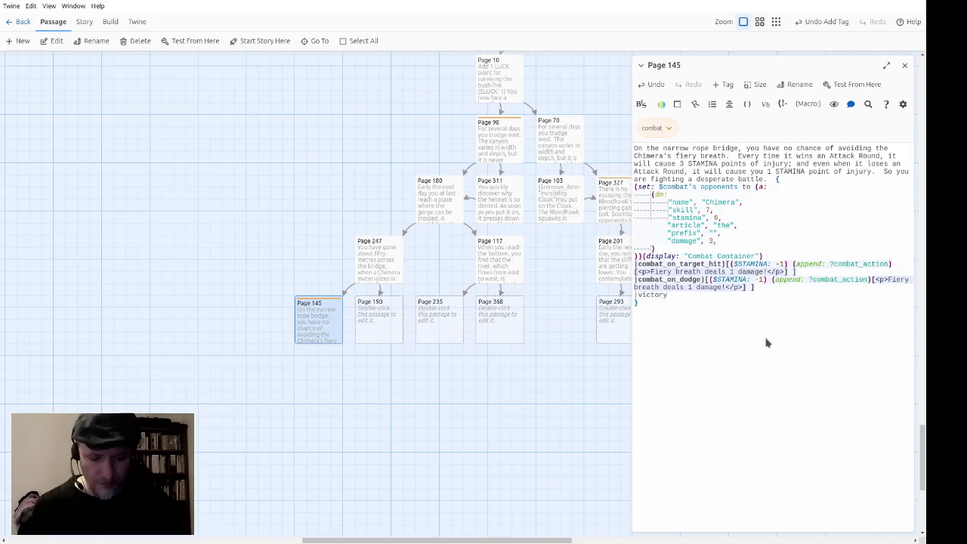
type(">[]")
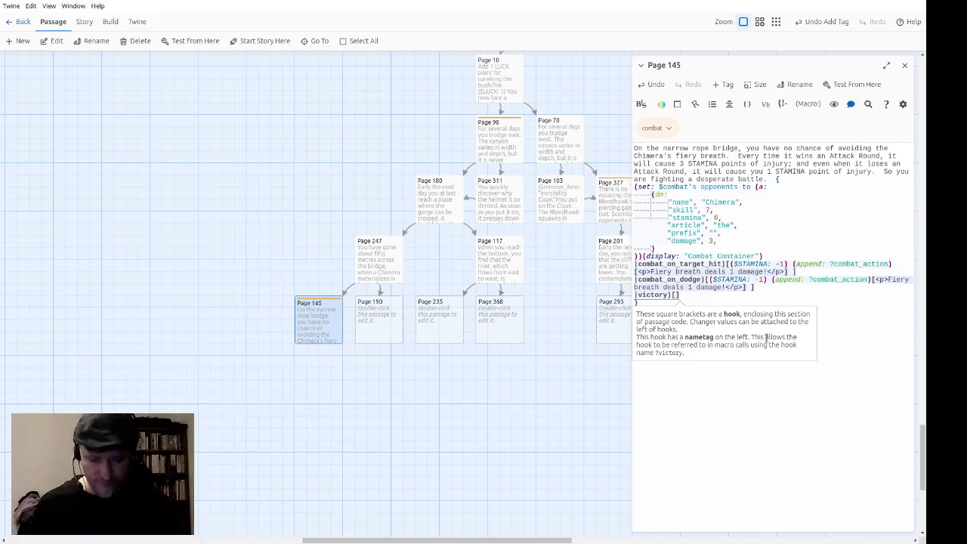
Write 'During the fight, the Chimera's breath gradually burns through the rope bridge.'.
type("Druring the gi")
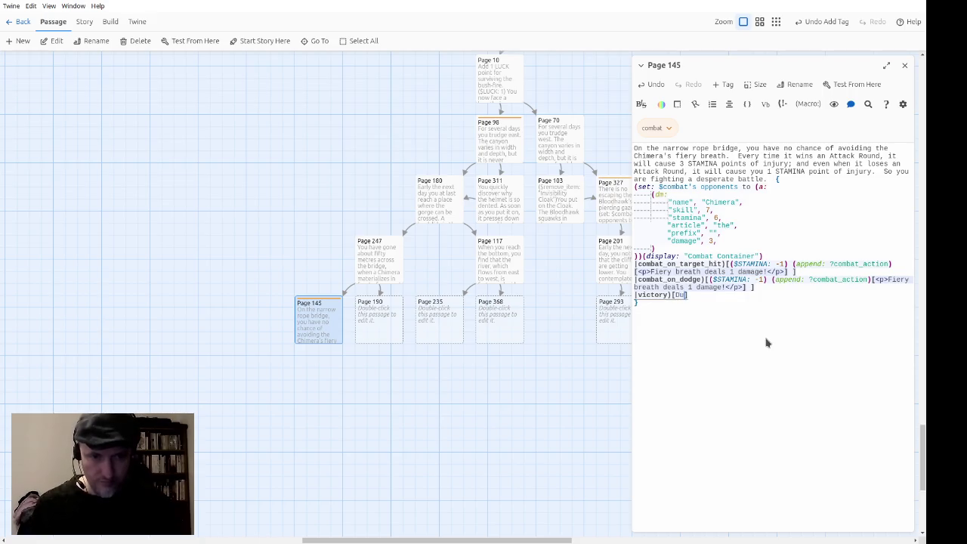
key("BackSpace")
key("BackSpace")
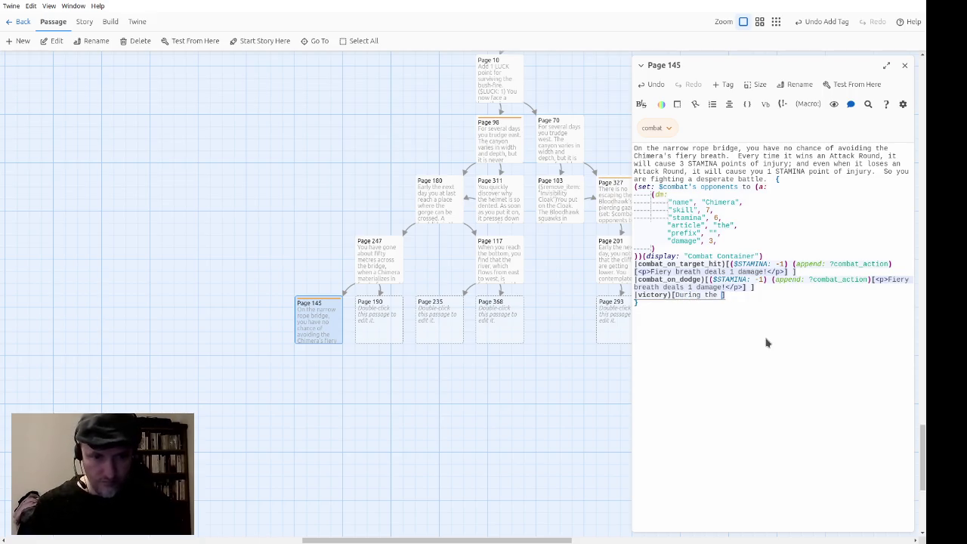
type("fig")
type("ight")
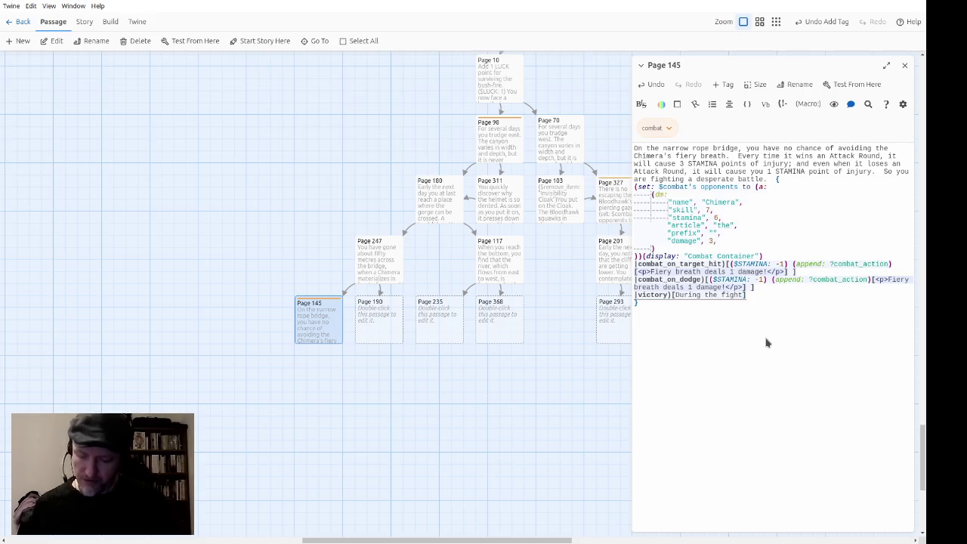
type(", the Chi")
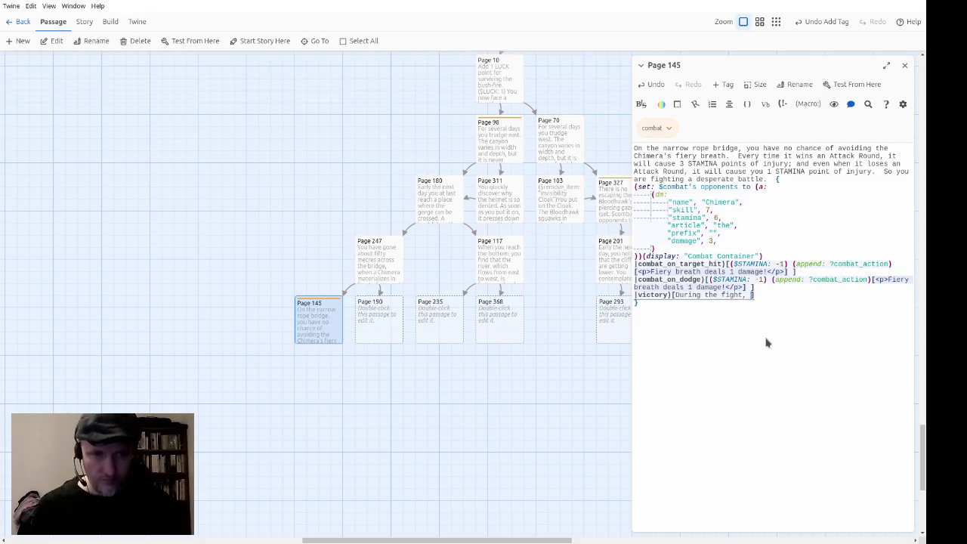
type("mera's br")
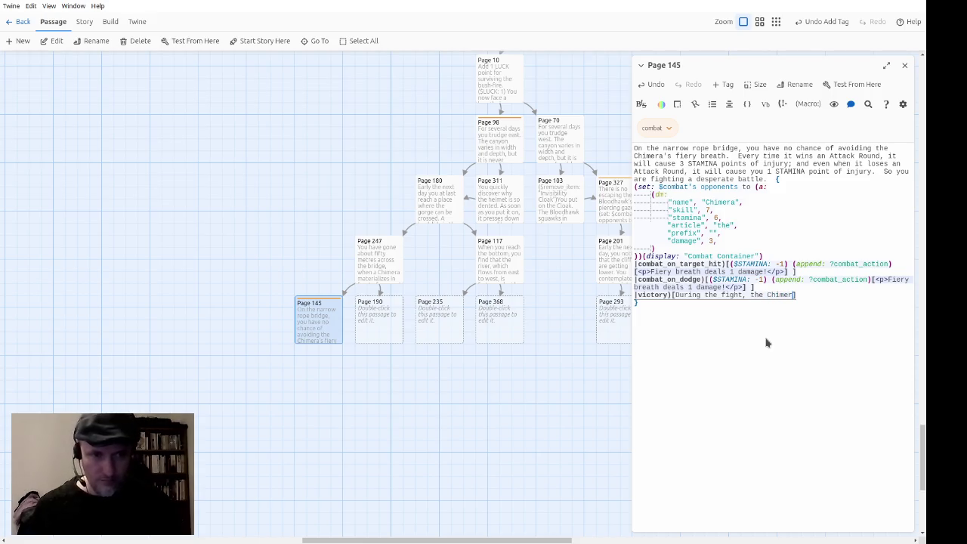
type("eath gradually burns through the rope bridge.")
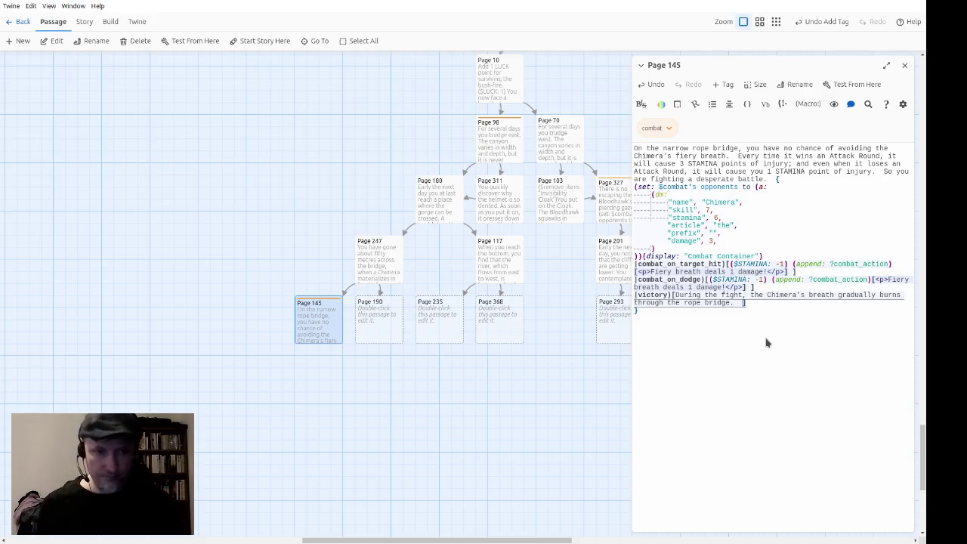
Add the choice to continue across the weakened bridge or retreat towards the cliff, starting a continue link.
type("If you ")
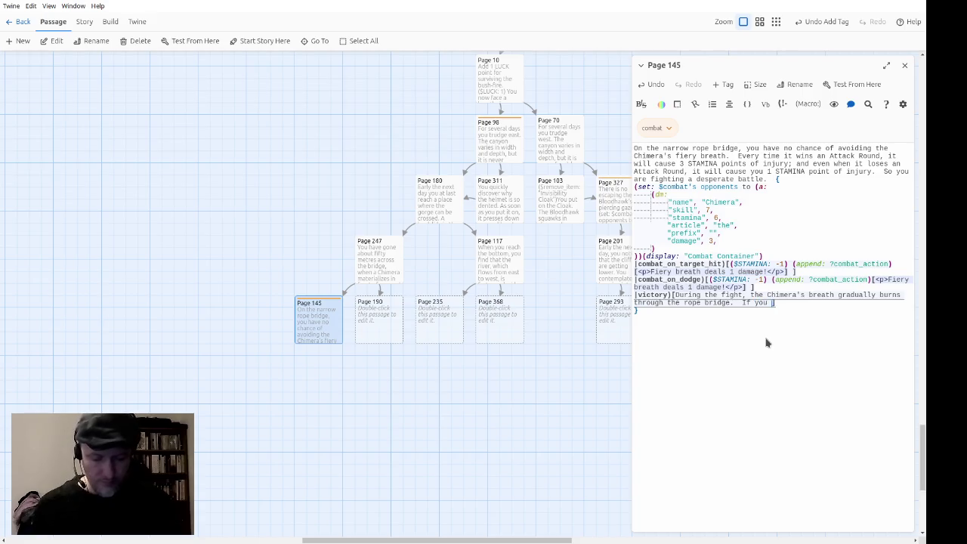
type("win, you must c")
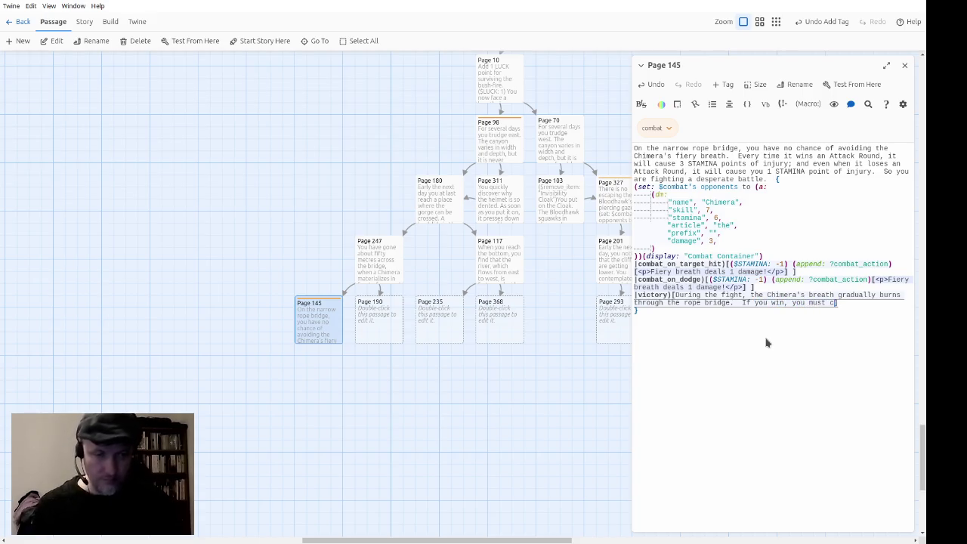
type("hoose wh")
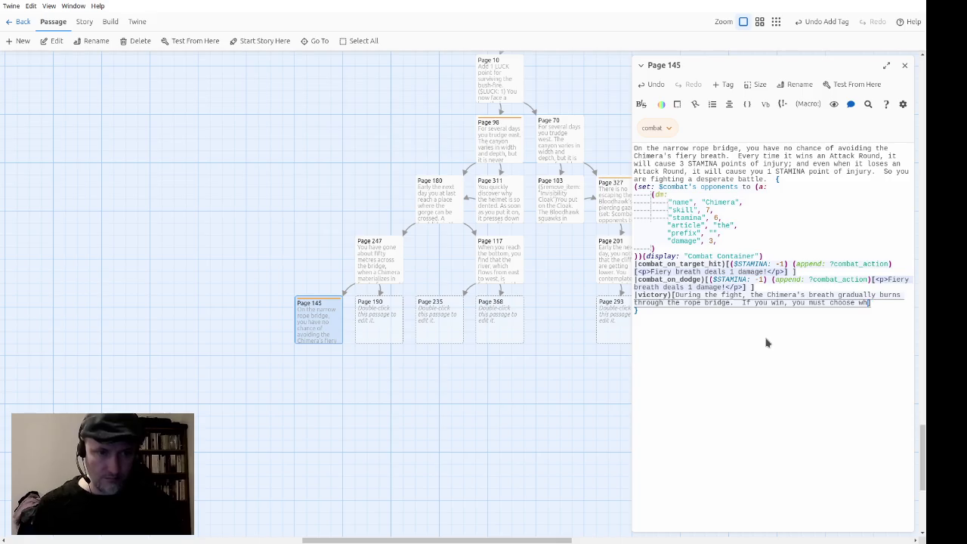
type("ether to")
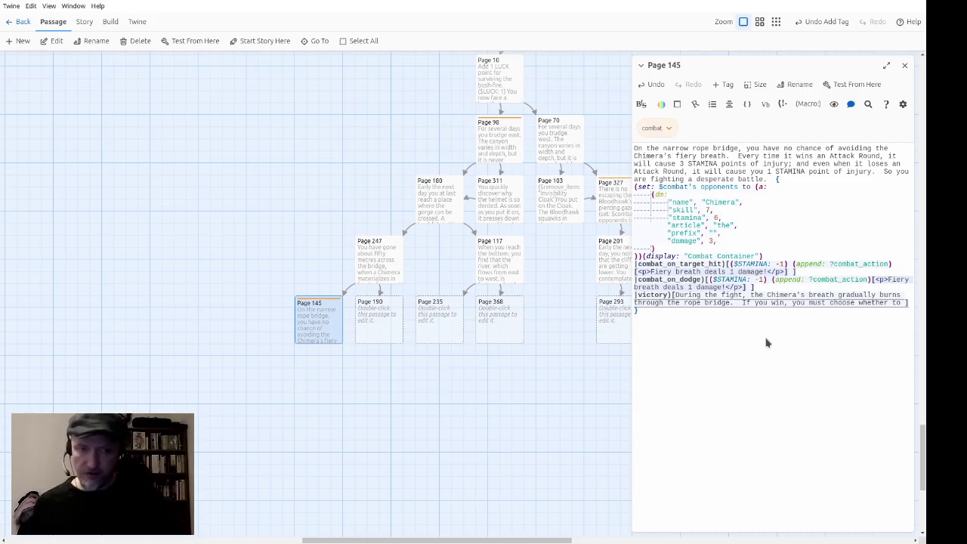
type("continue across the now weakened bride")
key("BackSpace")
type("ge,")
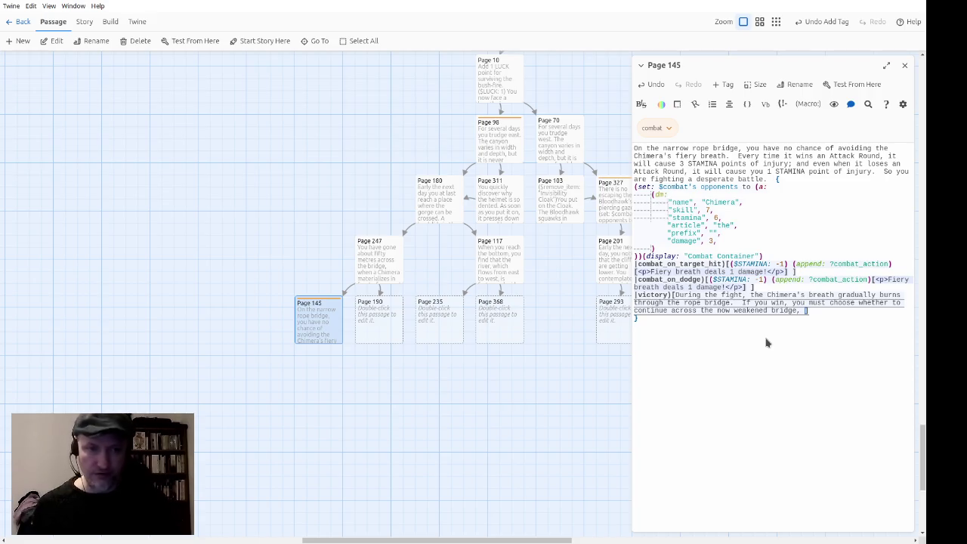
key("BackSpace")
key("BackSpace")
type("or retre")
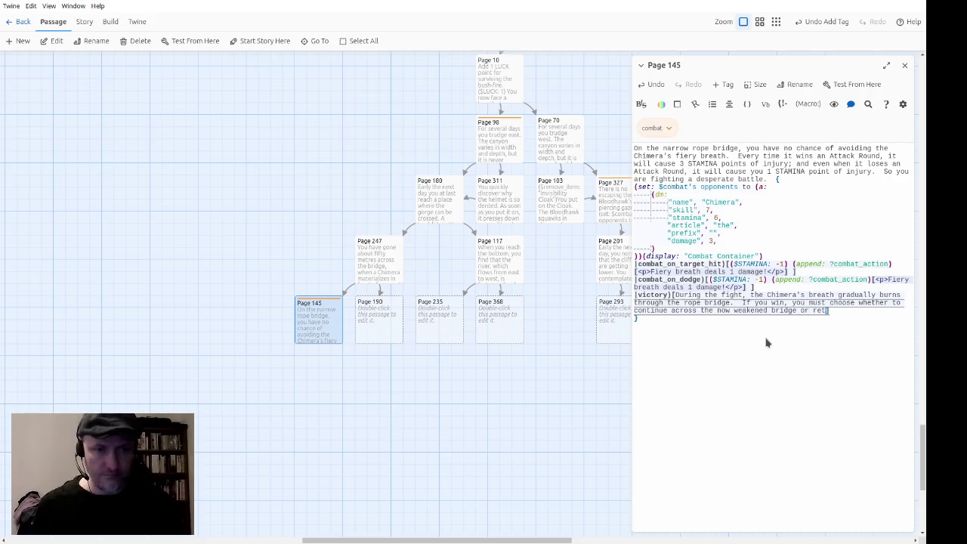
type("at back tow")
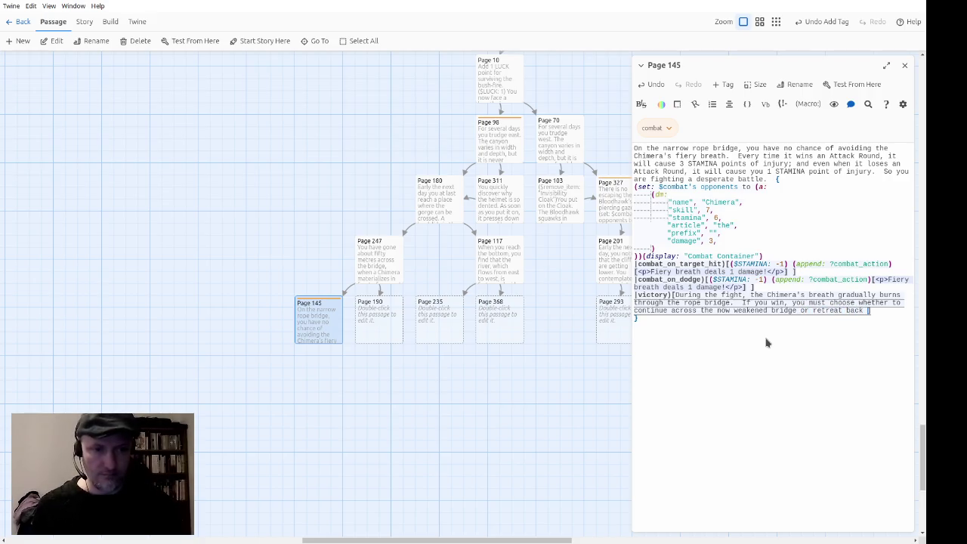
type("ards the cli")
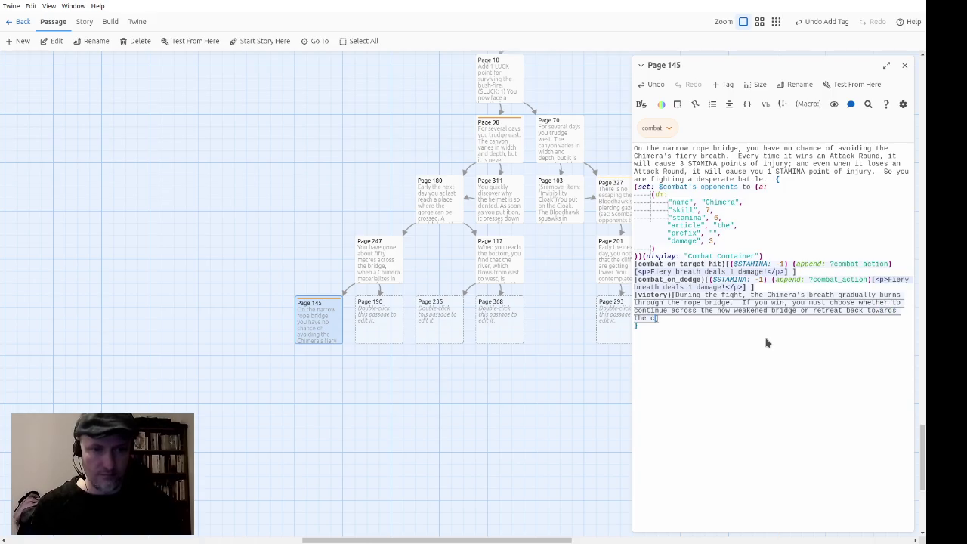
type("ff")
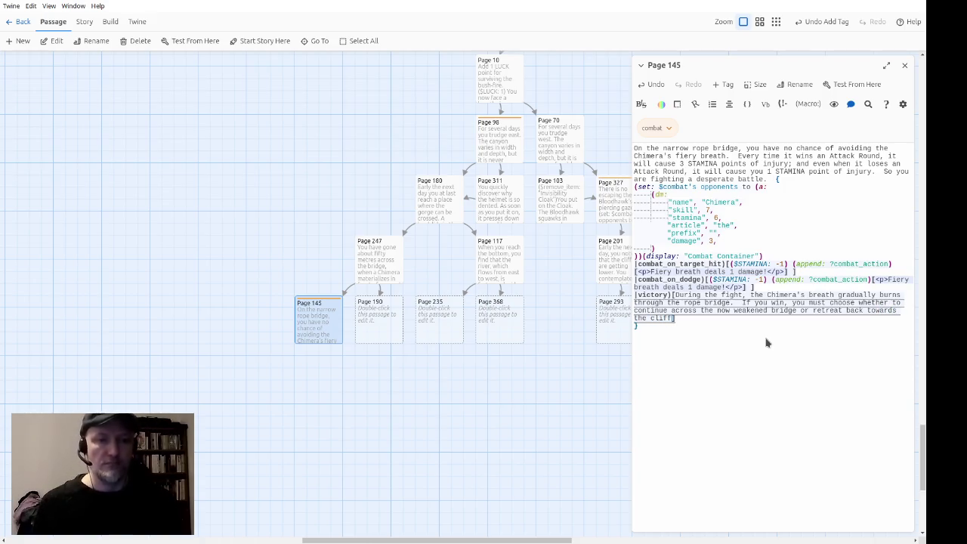
type(".")
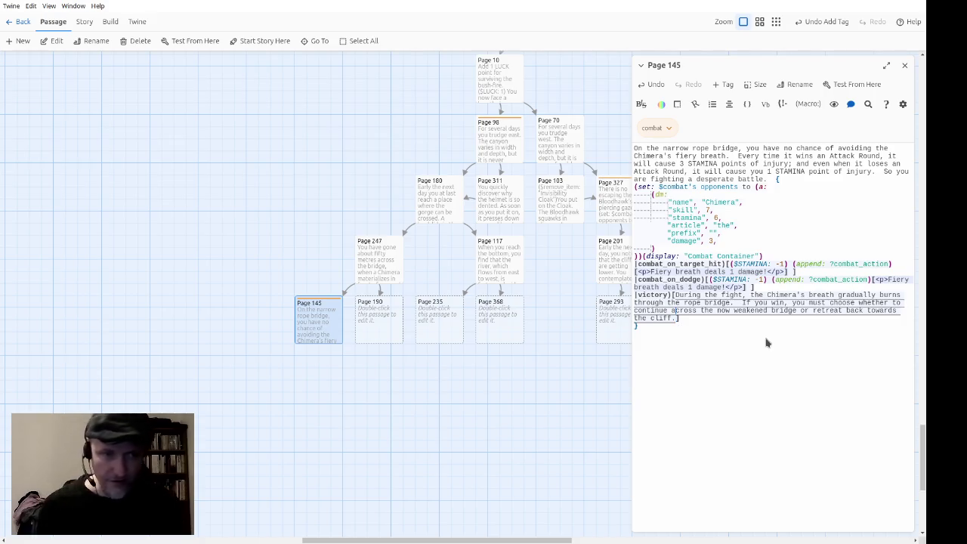
type("[[continue")
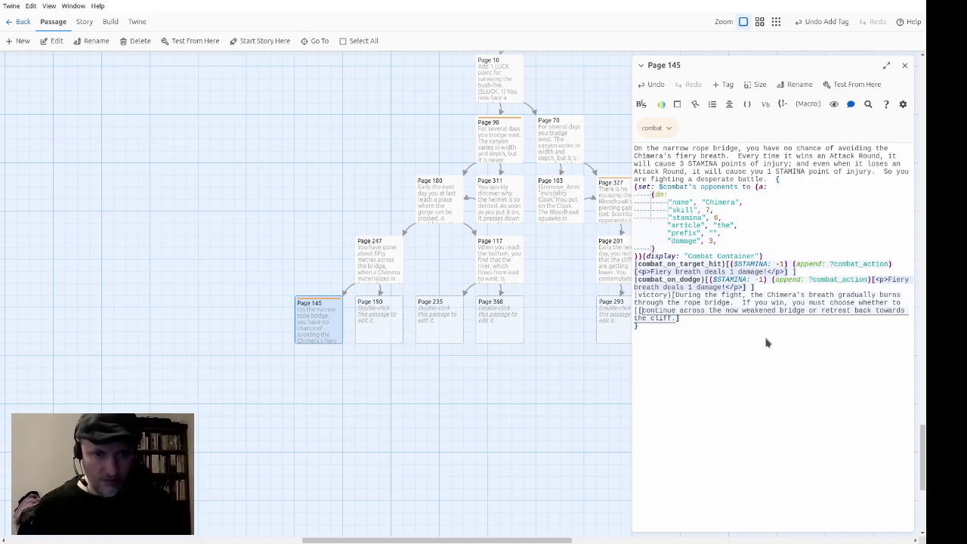
type("->Page 634")
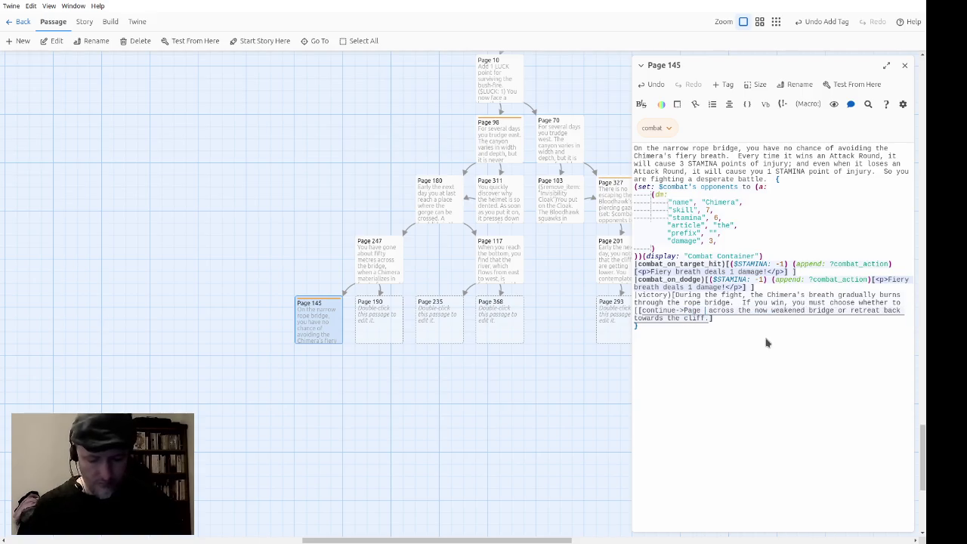
Complete the links to Page 63 and Page 272, then move both new passages further left.
key("BackSpace")
key("BackSpace")
type("3]] ")
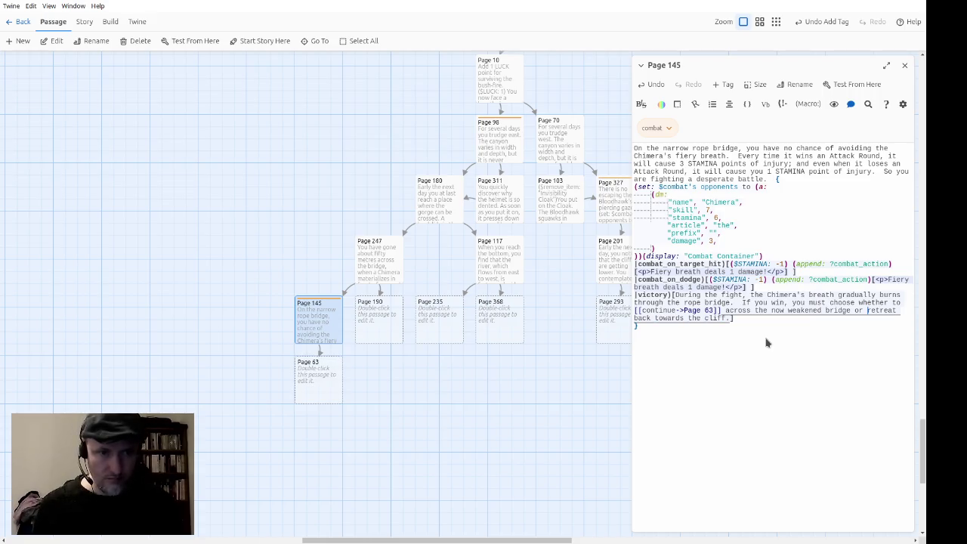
type("[[")
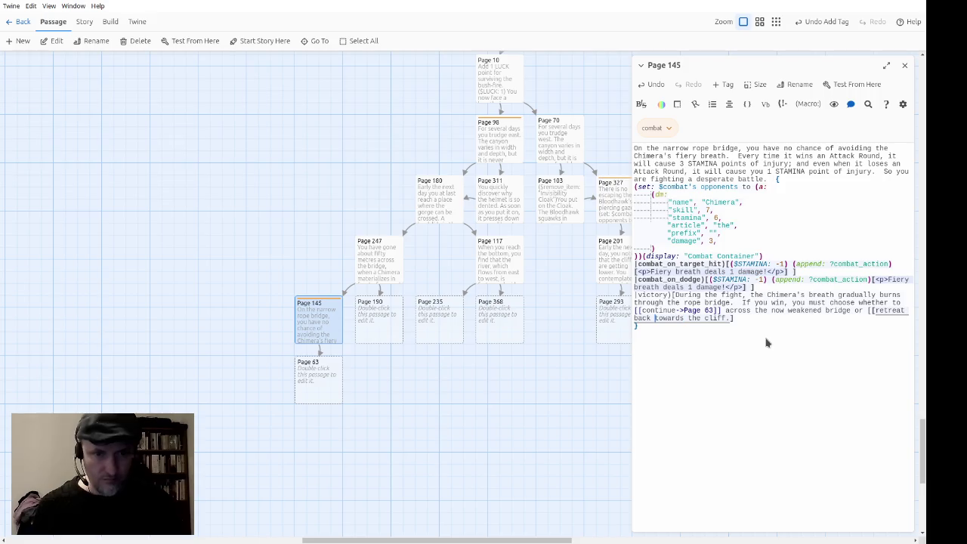
type("->Page ")
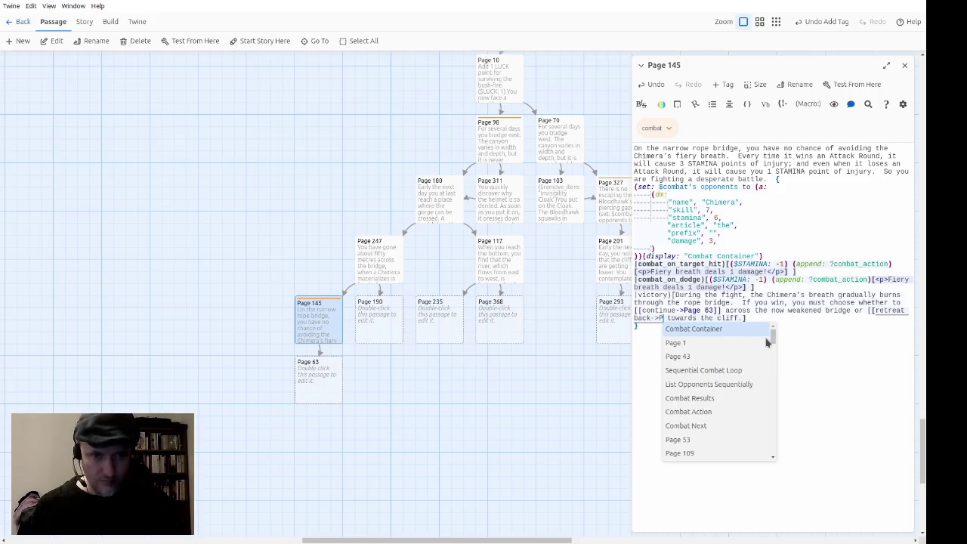
type("272]]")
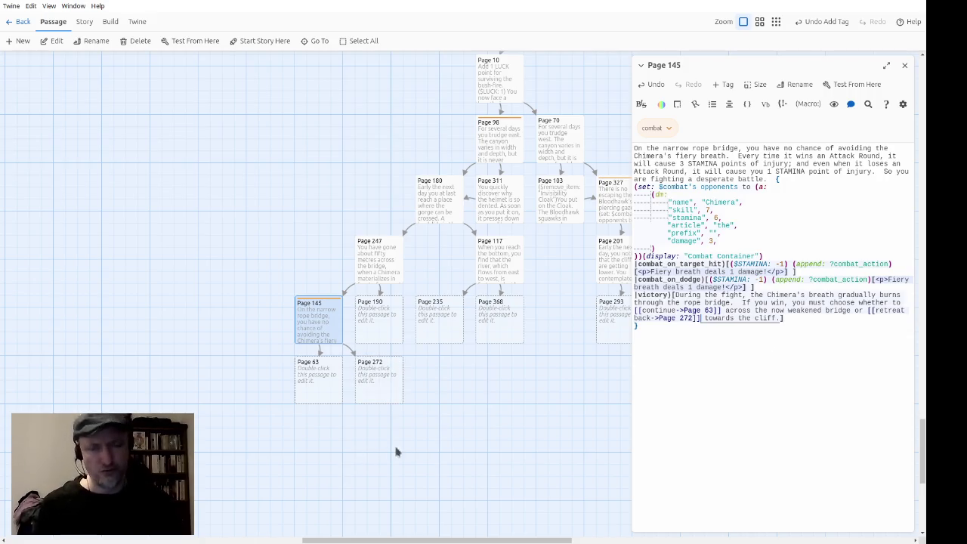
left_click_drag(396, 447, 264, 377)
left_click_drag(335, 385, 274, 385)
left_click(432, 420)
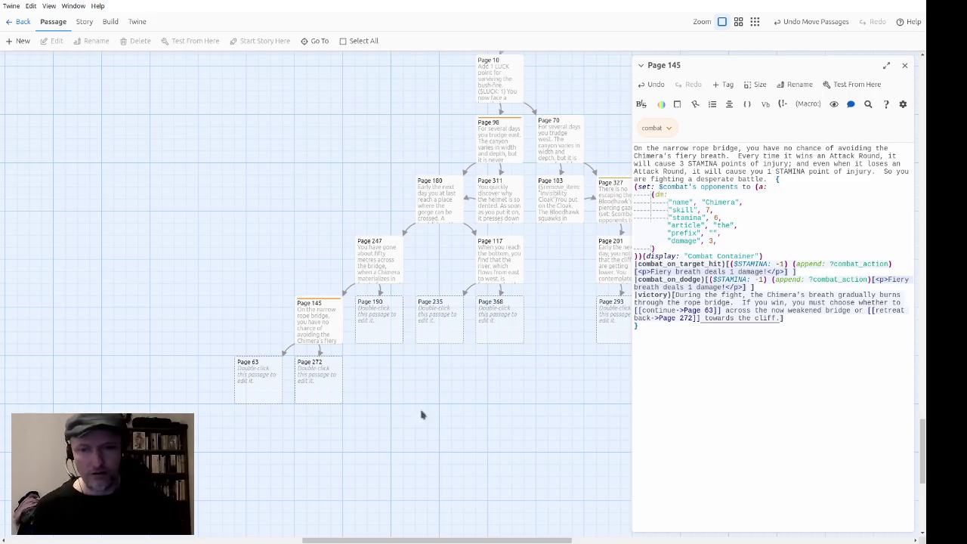
double_click(272, 385)
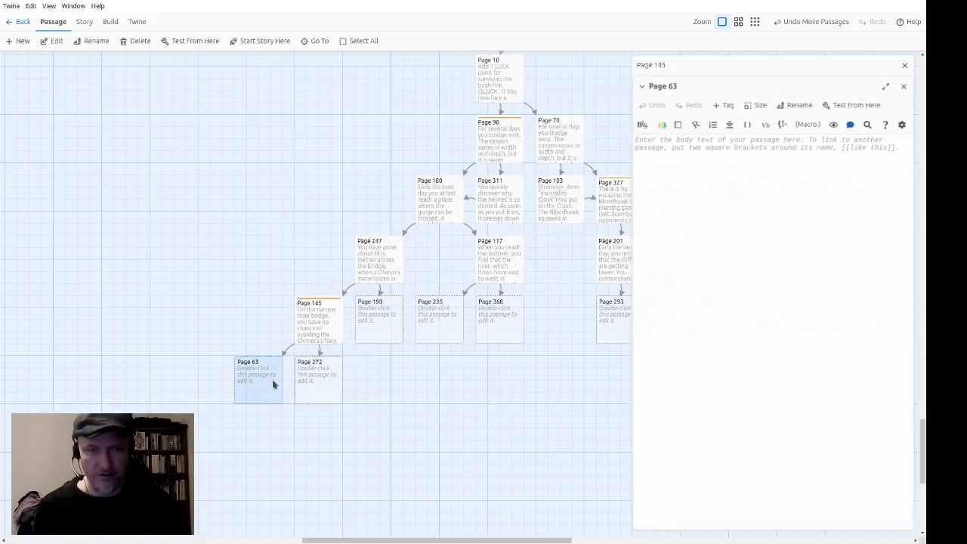
Close Page 145 and give Page 63 the existing 'death' tag.
left_click(904, 65)
left_click(723, 86)
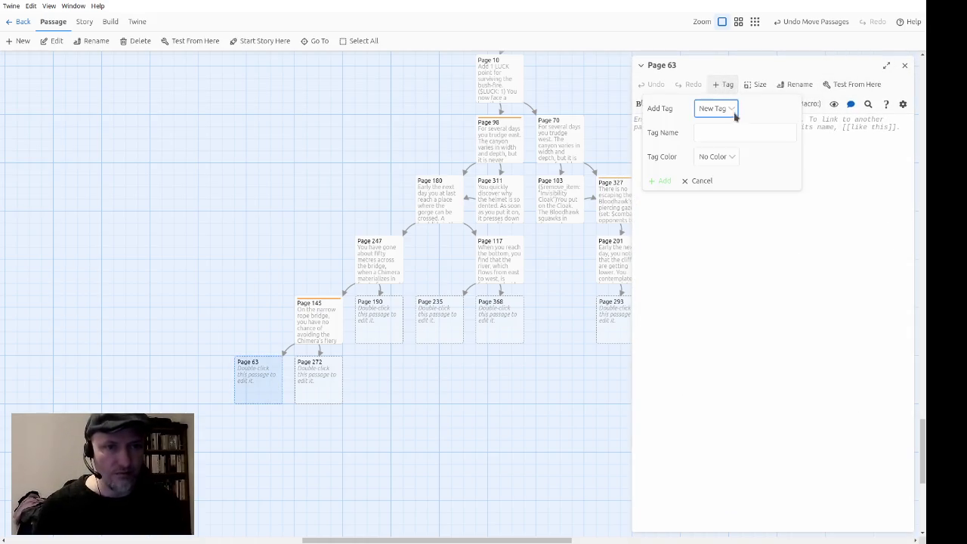
key("Down")
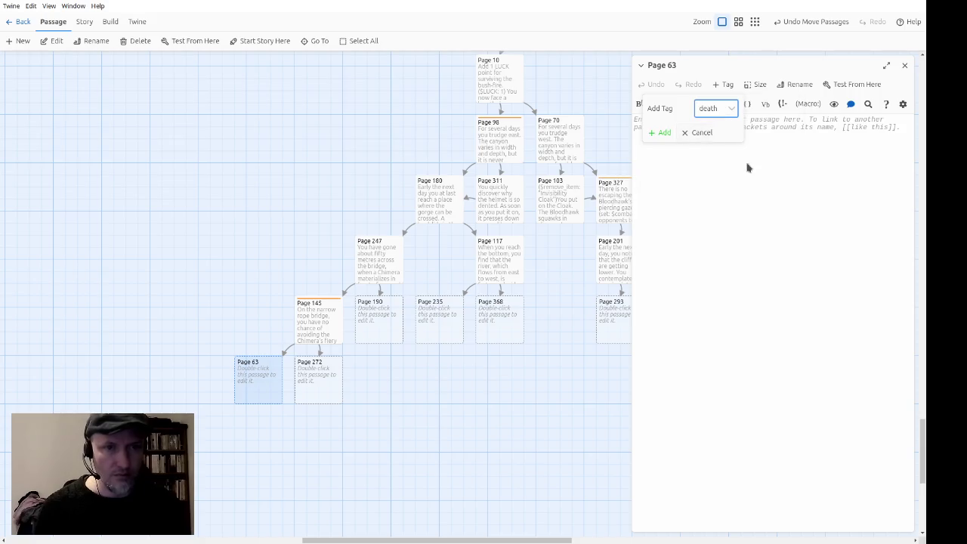
left_click(661, 132)
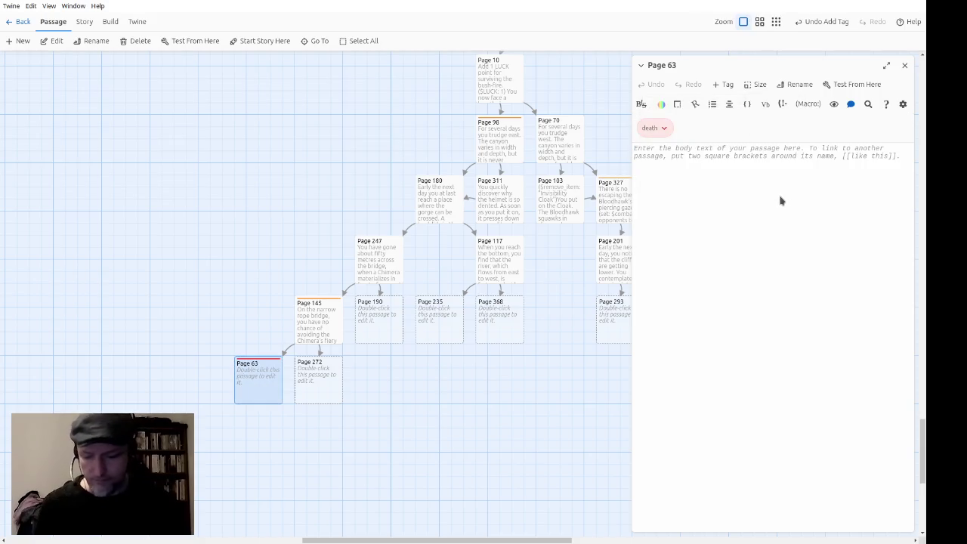
Write Page 63: halfway across, the bridge snaps and you plunge to your death in the canyon.
type("You are ")
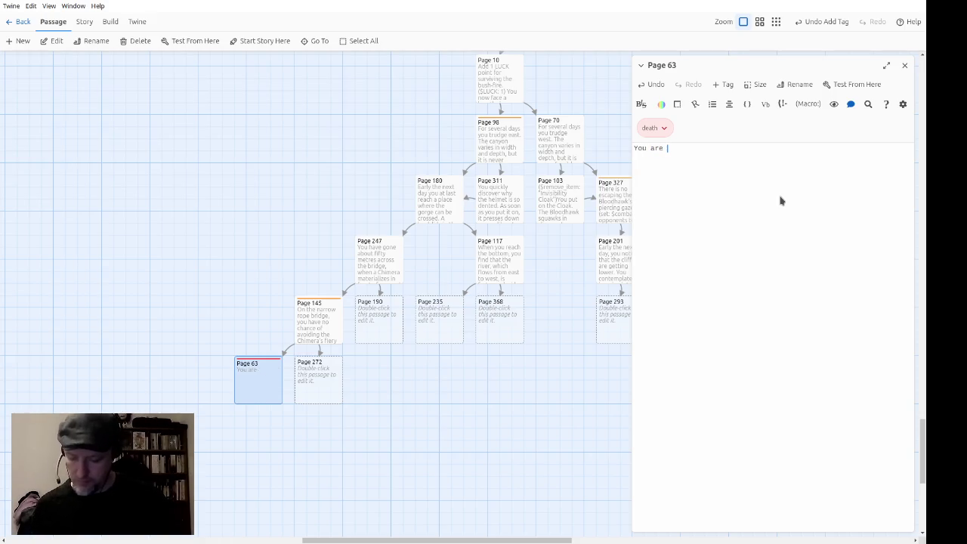
type("about halfway across, when")
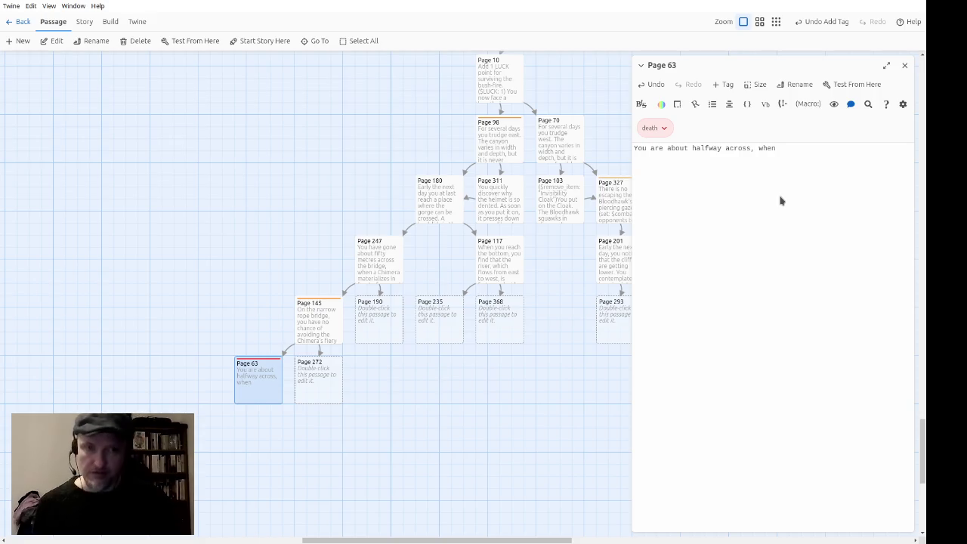
key("BackSpace")
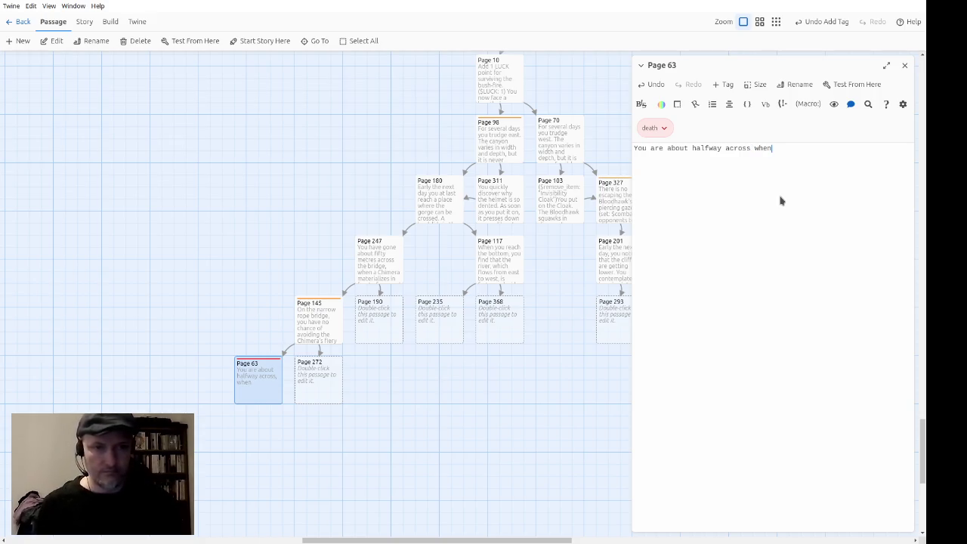
type(" the bridge snaps.")
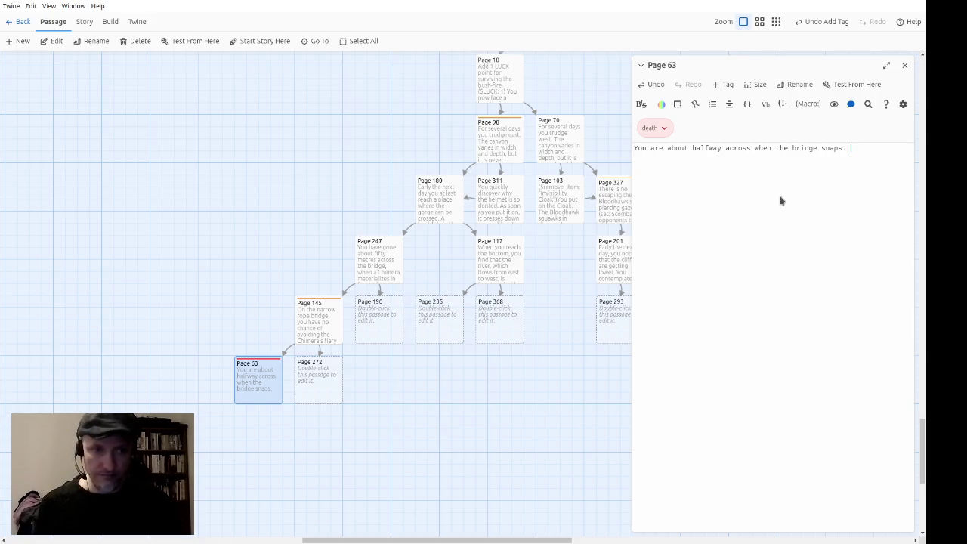
type("You sc")
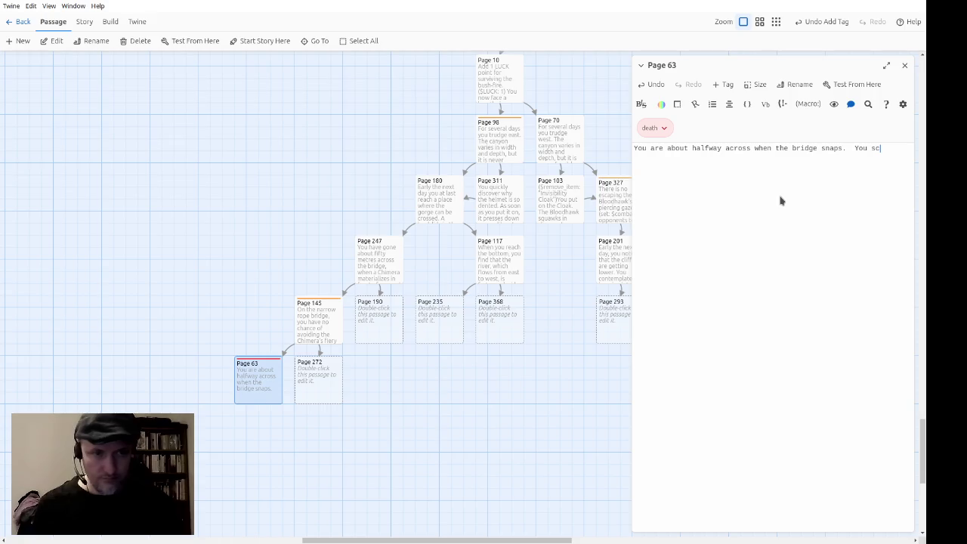
type("rabble for a handhold, but find none,")
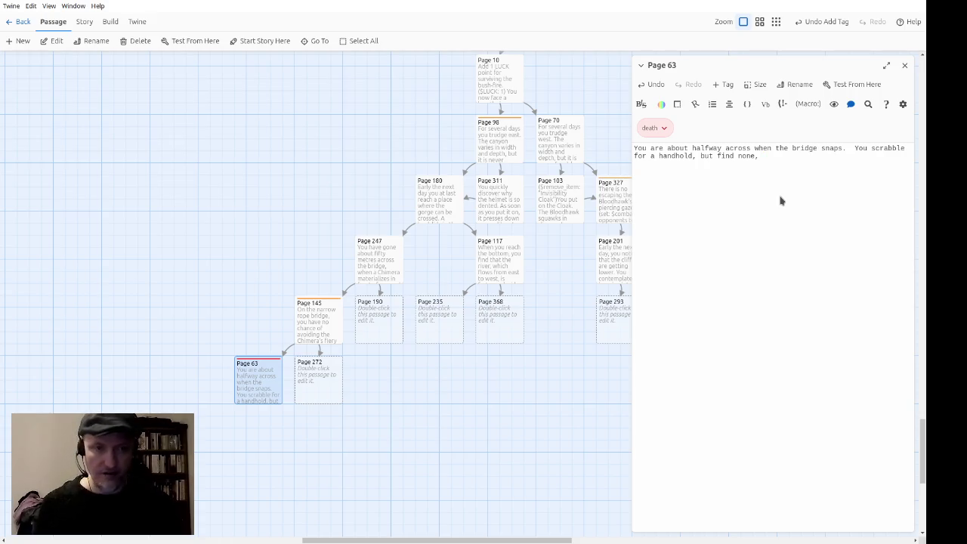
type("and plun")
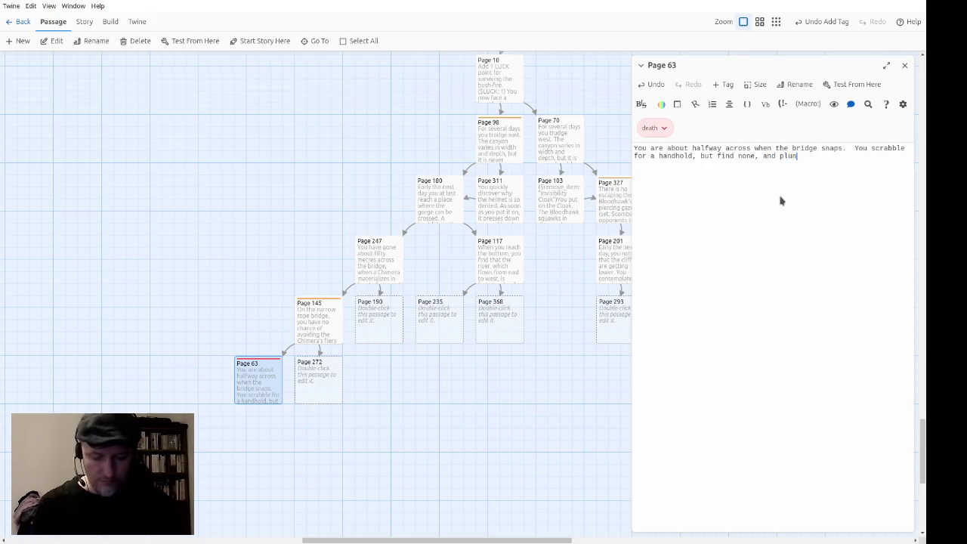
type("ge to yourr death in the canyon below.")
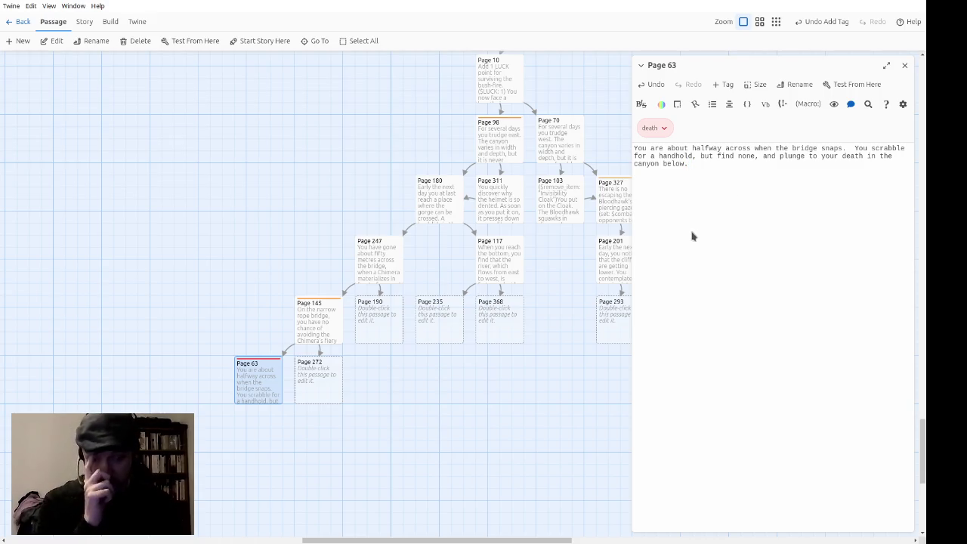
left_click(903, 67)
In Page 272, type 'You gingerly creep back along the bridge towards the cliff, but the bridge snaps'.
double_click(326, 389)
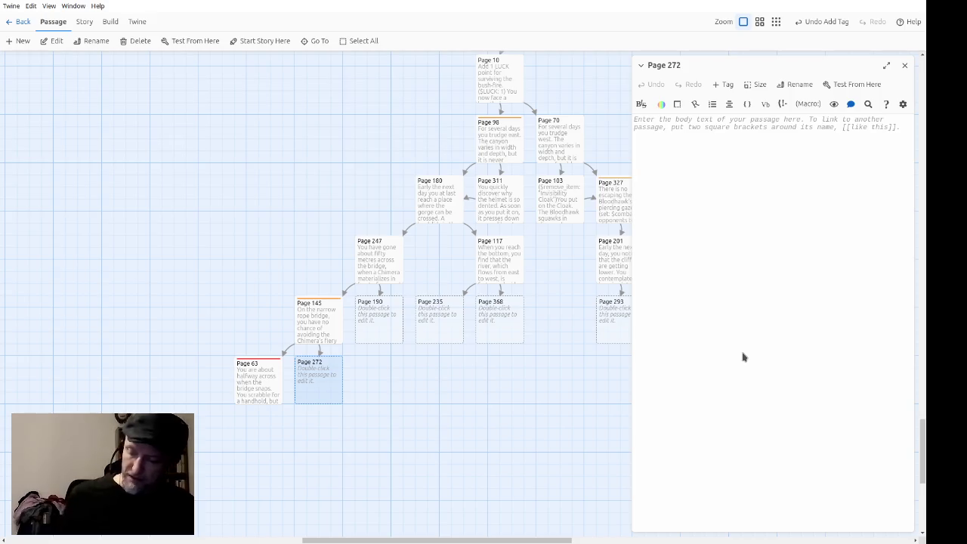
type("Y")
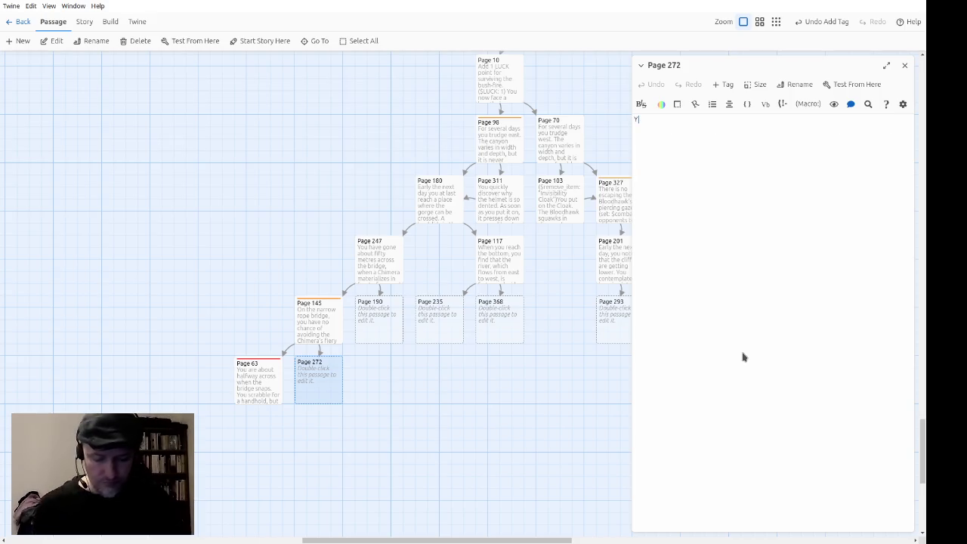
type("ou gingerly creep back along the b")
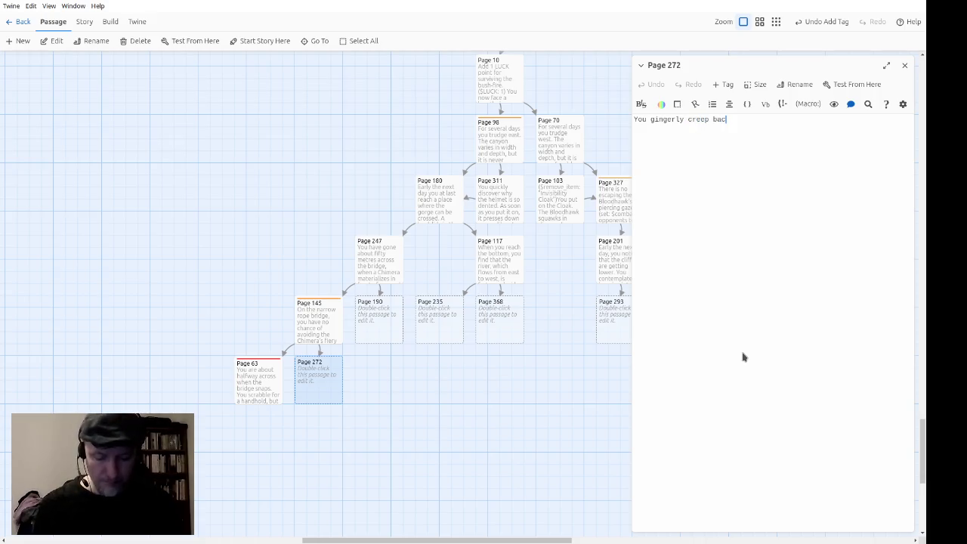
type("ridge")
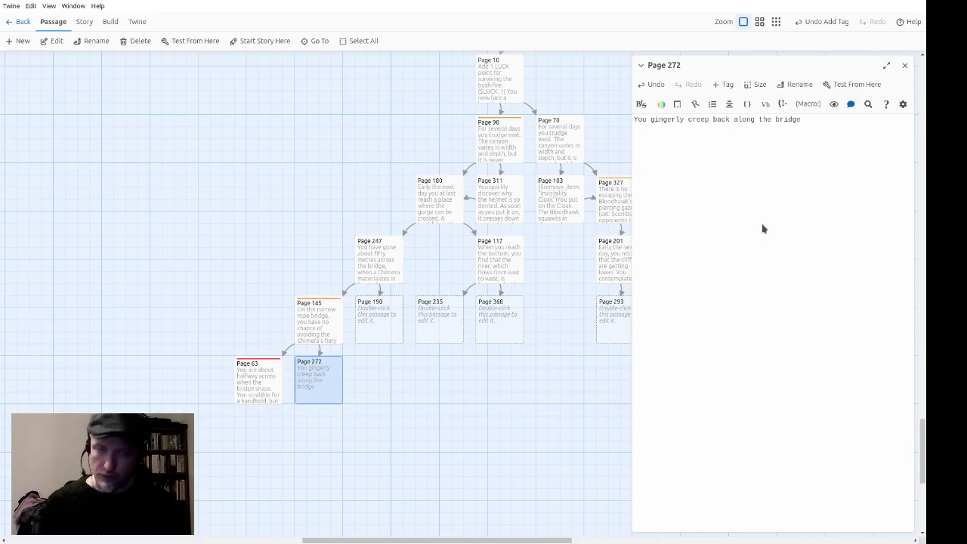
type(" to")
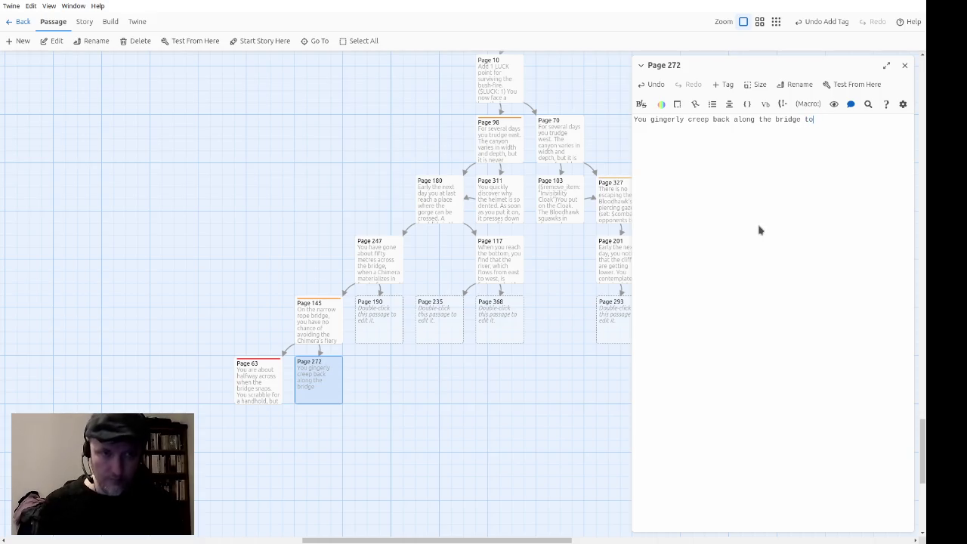
type("wards the cluf")
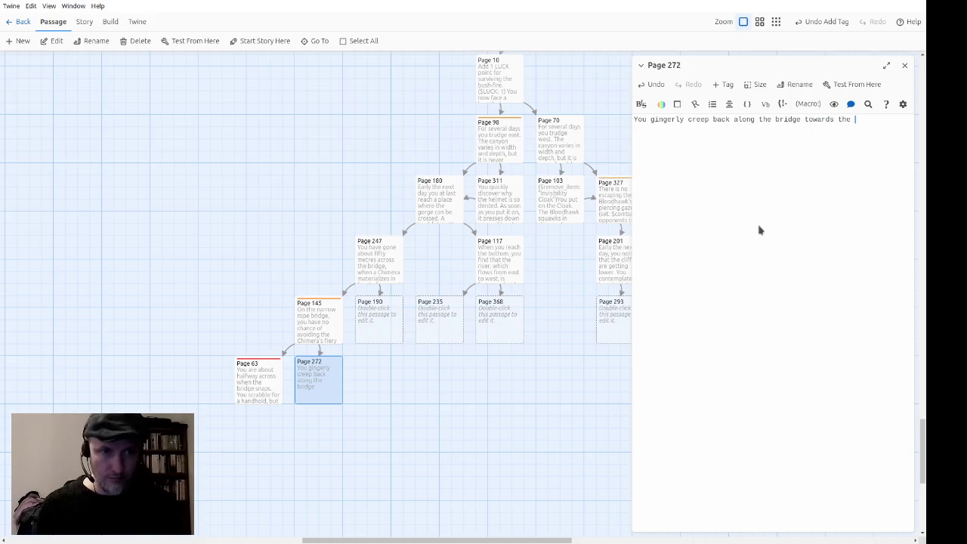
key("BackSpace")
key("BackSpace")
type("if")
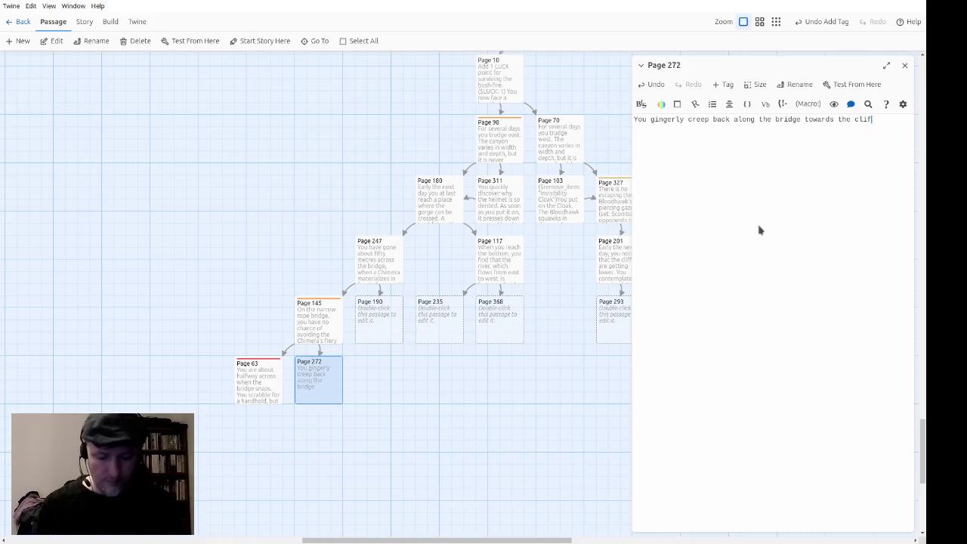
type("f, but the br")
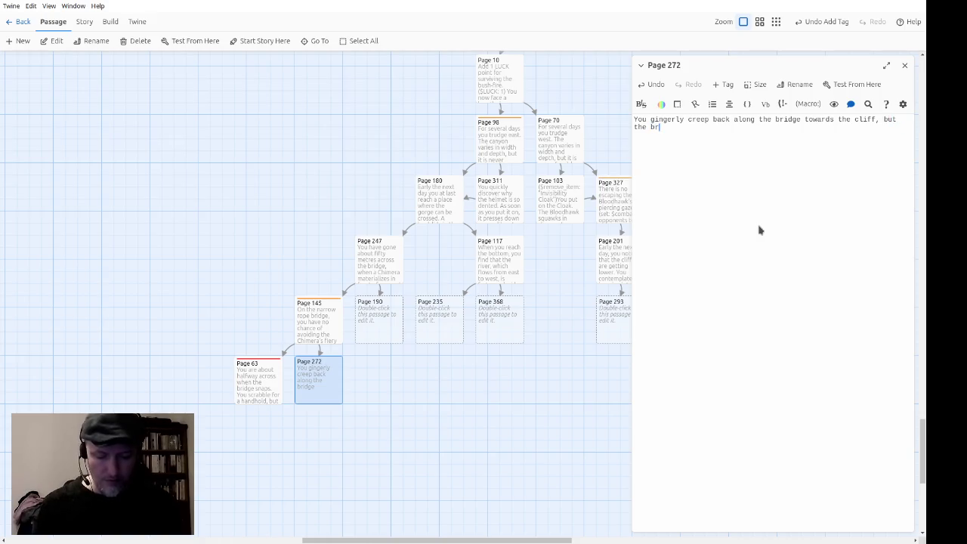
type("idge snaps")
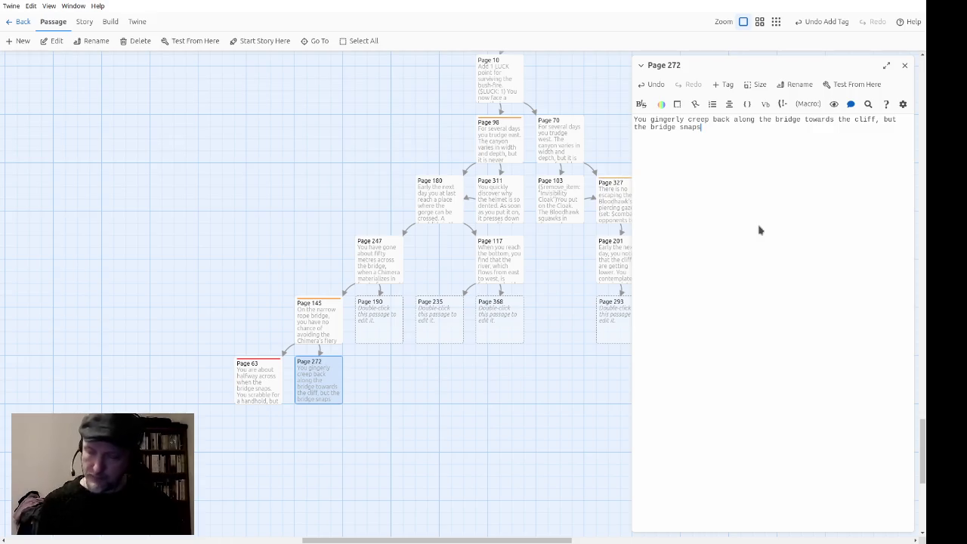
Write Page 272's swing-to-the-cliff narration, a (test_your_luck:) handhold check, and the Boots of Agility note.
type("and the short bit you are on swings towards the face of the cliff")
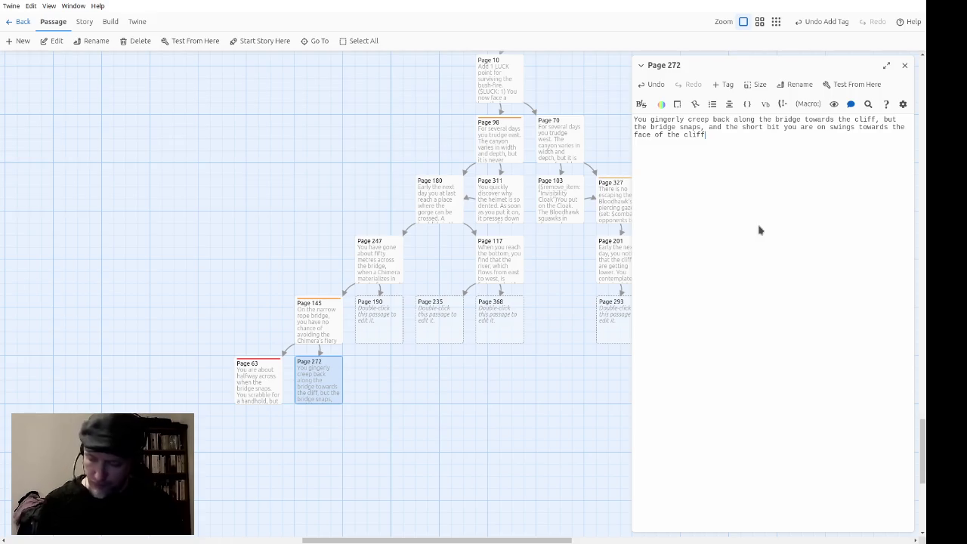
type(".  You ")
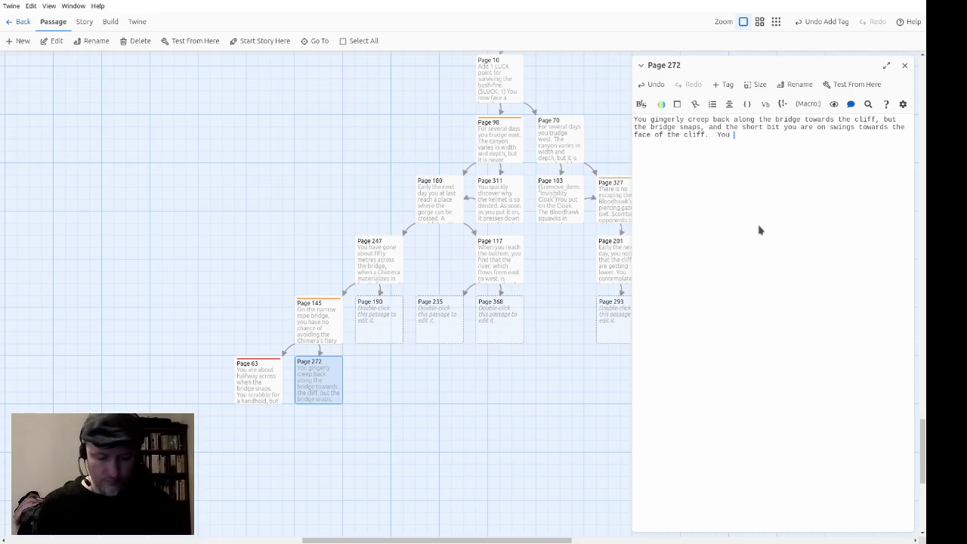
type("sc")
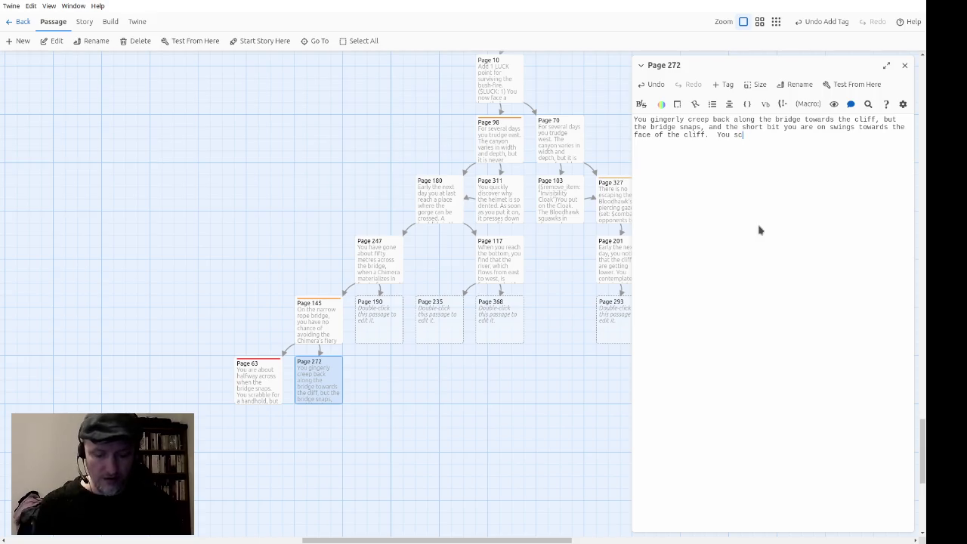
type("rabble fo")
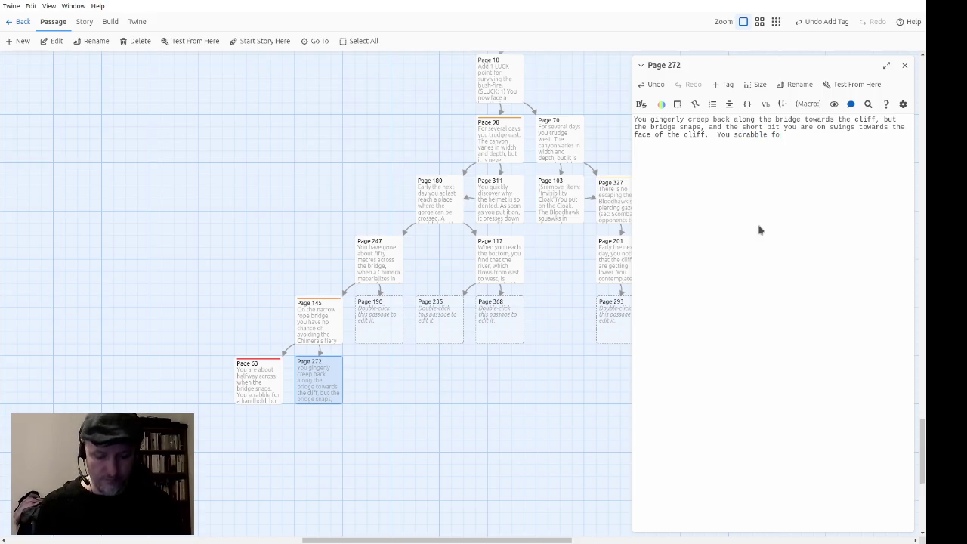
type("r a han")
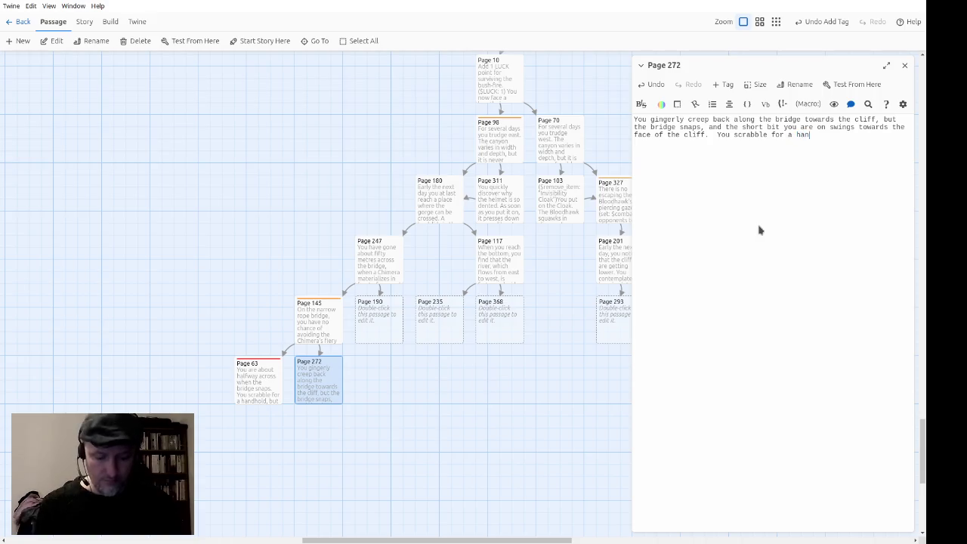
type("dhold. (")
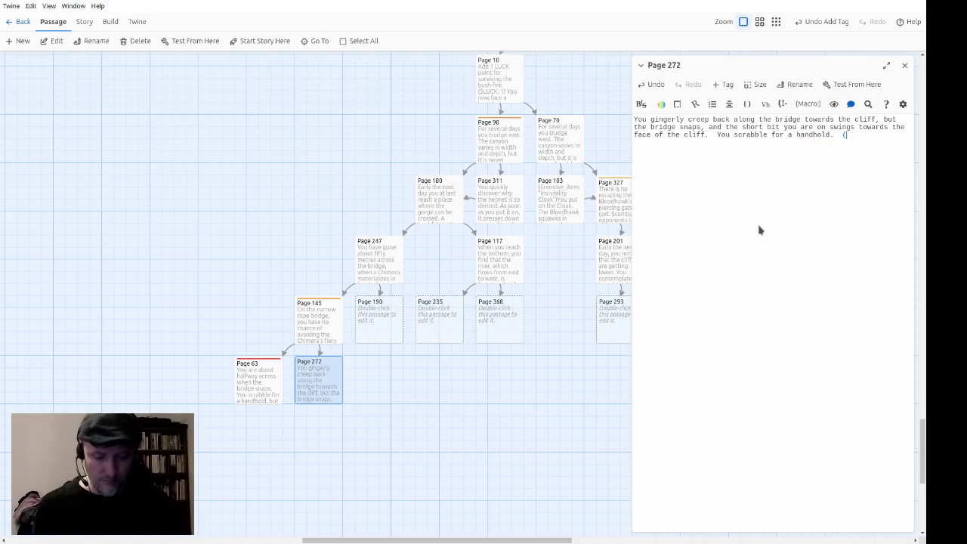
type("$test_your")
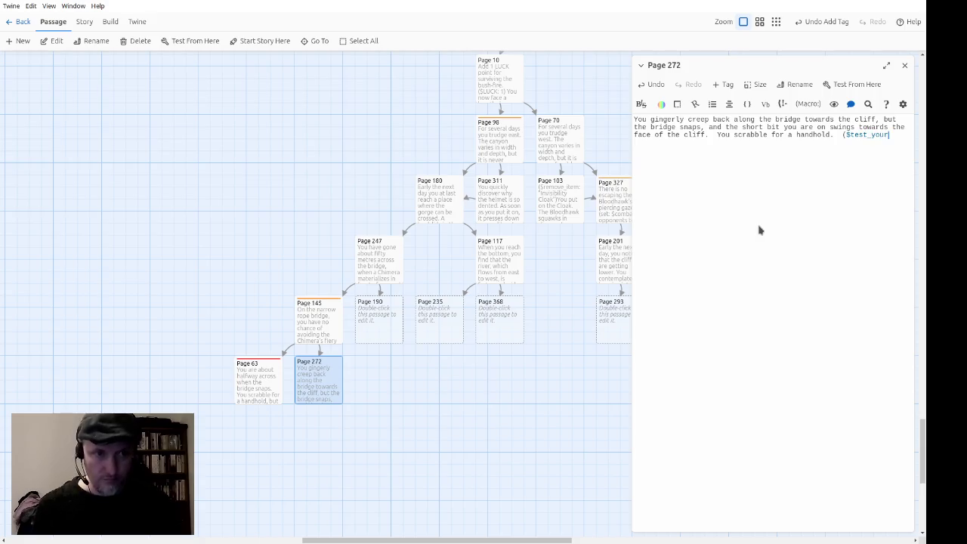
type("_luck:).")
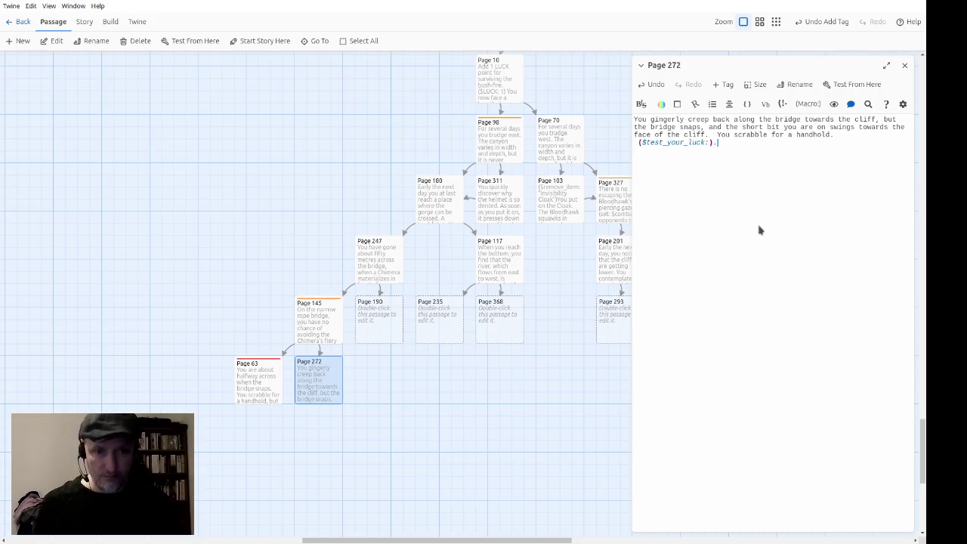
type("  If you ")
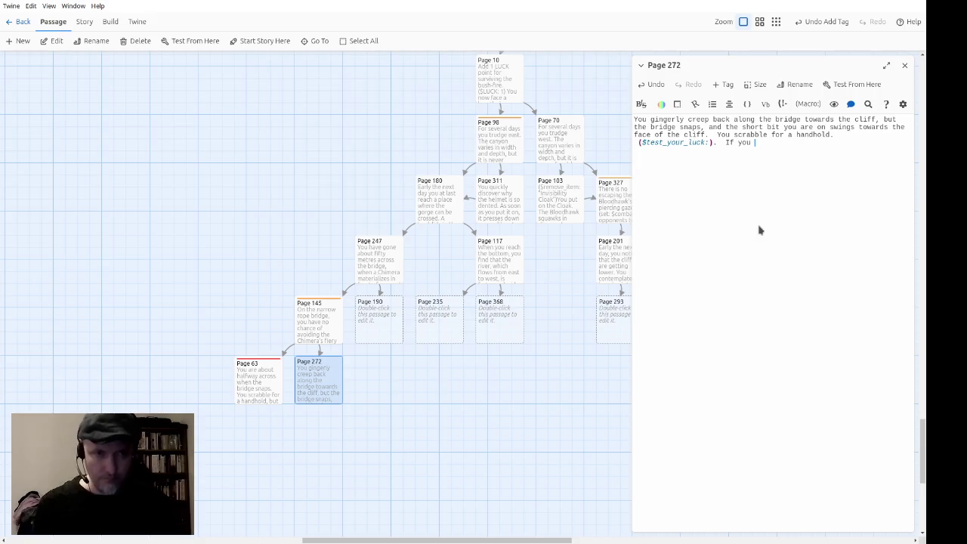
type("are wearing")
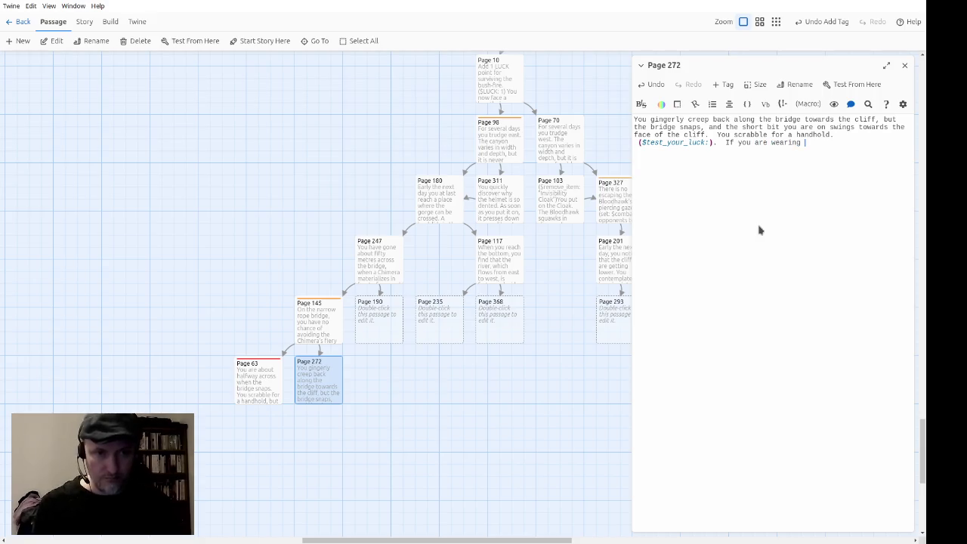
type(" Boots of Agility, th")
type("ey ")
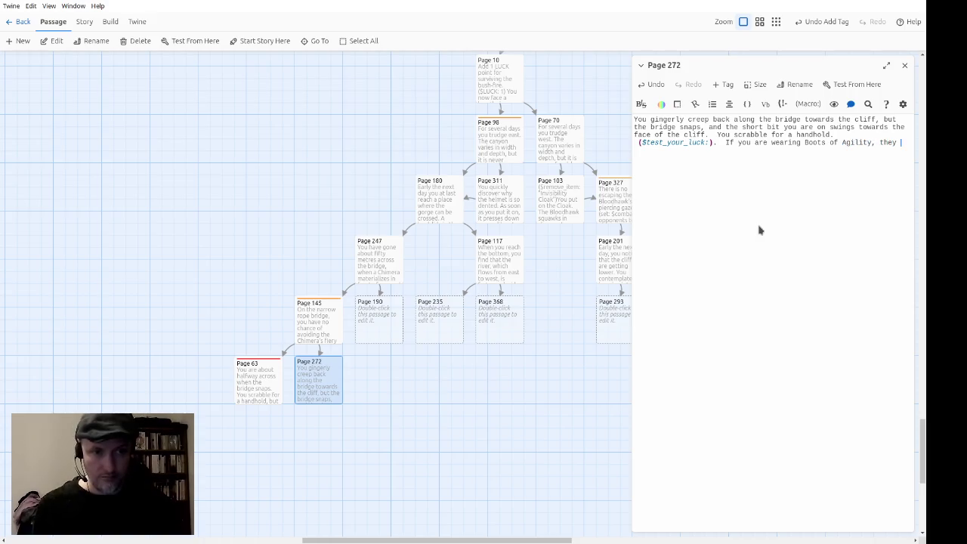
type("will do no go")
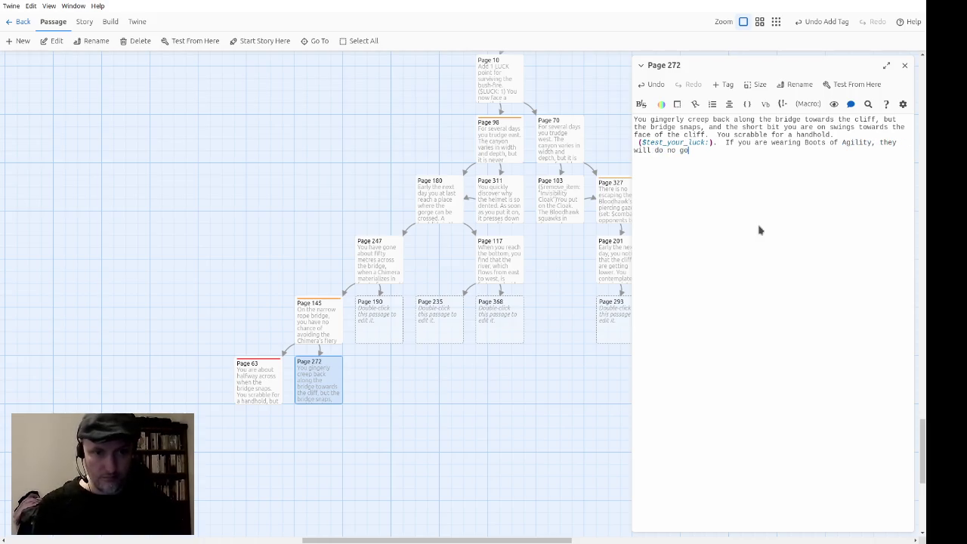
type("od here, since your")
type(" arms not your feet are doin")
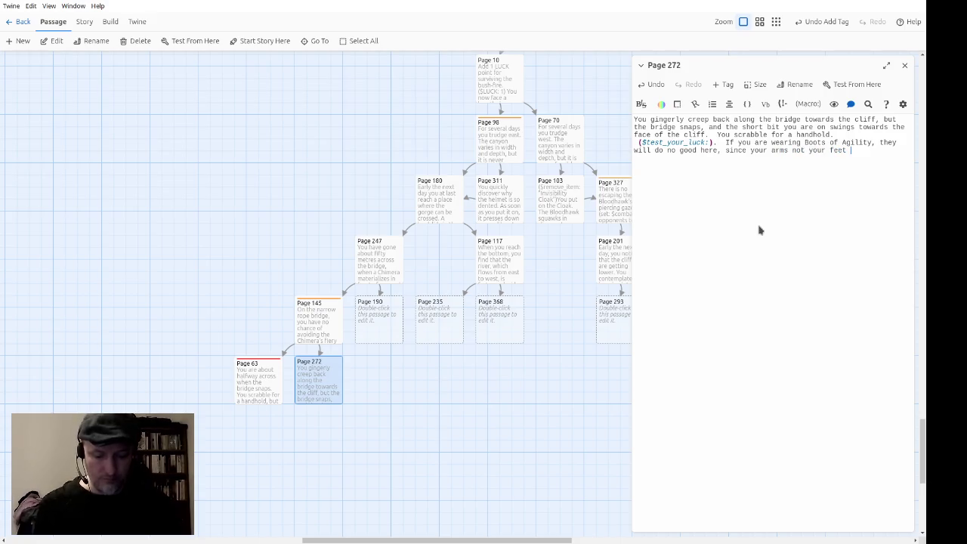
type("g the work.")
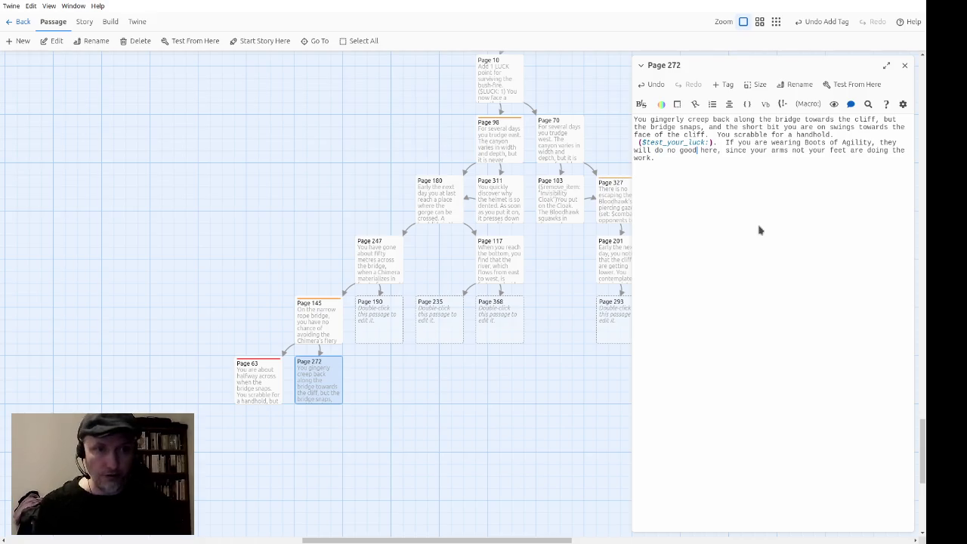
type("you ")
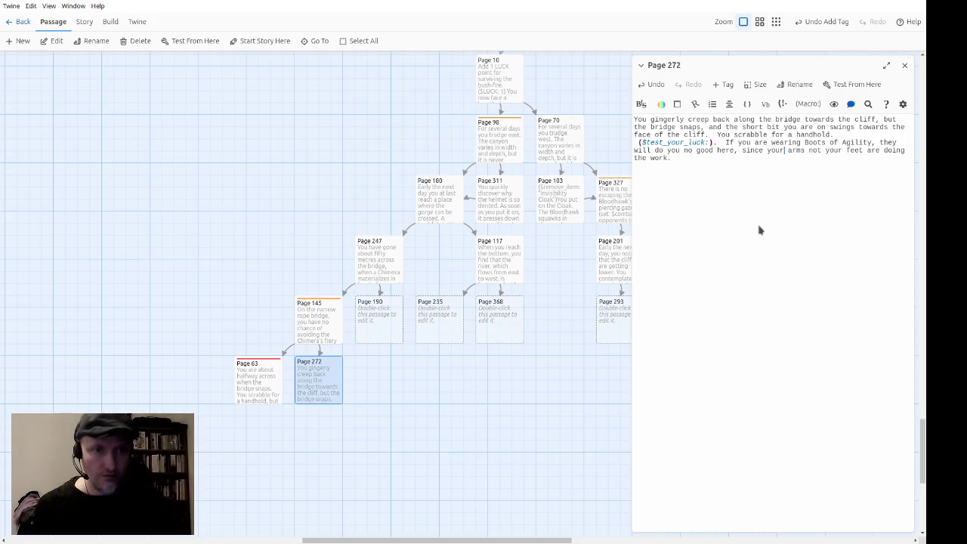
type(",")
type(",")
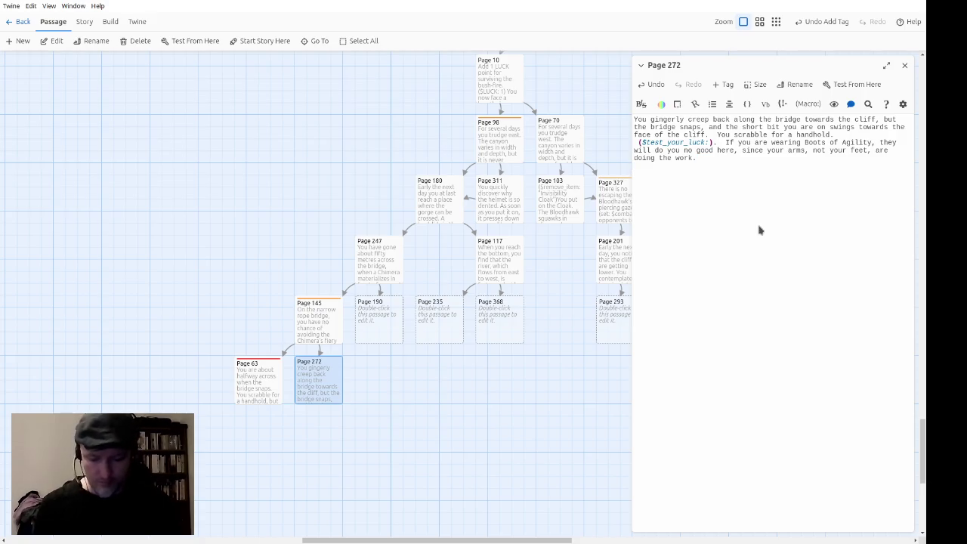
Add a lucky hook to Page 272 that goes to Page 199.
type("ucky>[(")
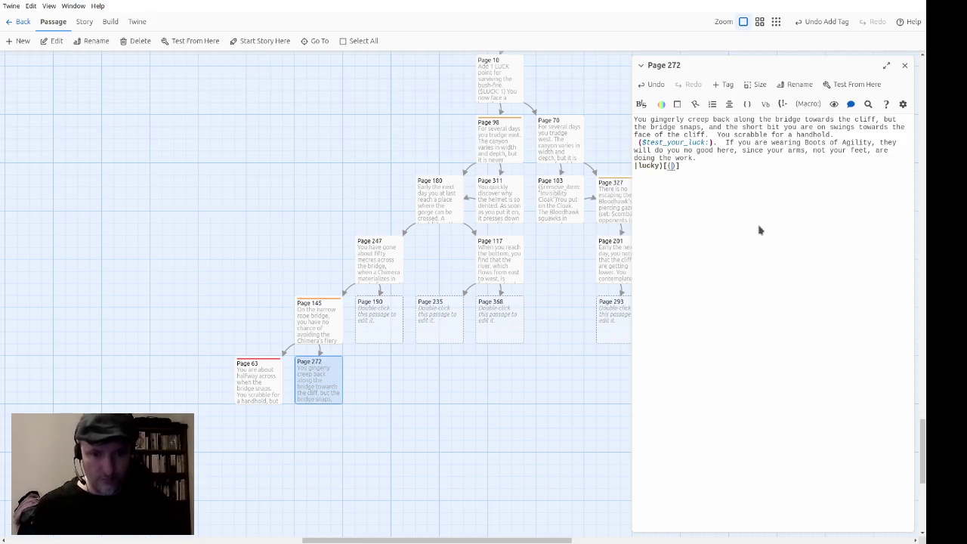
type("go-to:")
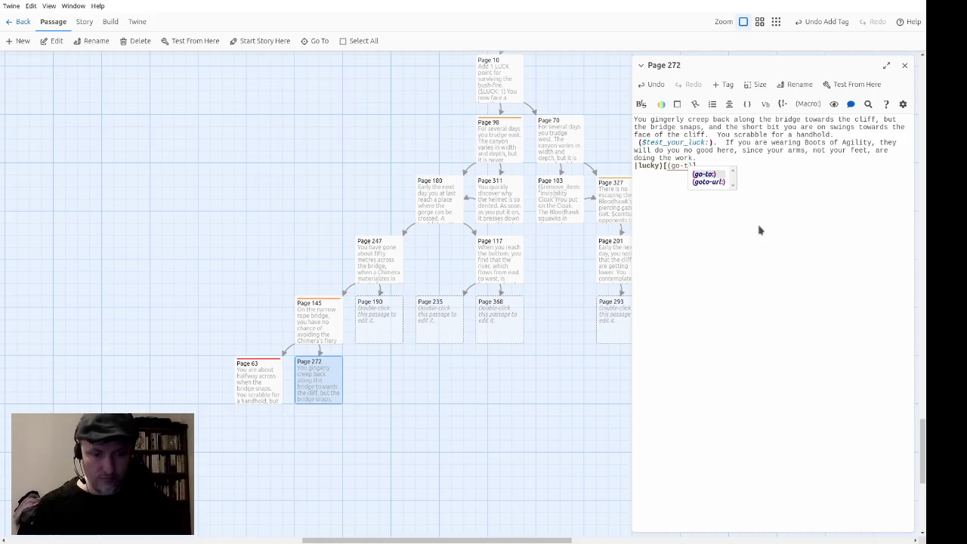
key("BackSpace")
key("BackSpace")
key("Return")
type("\"Page 199\") ")
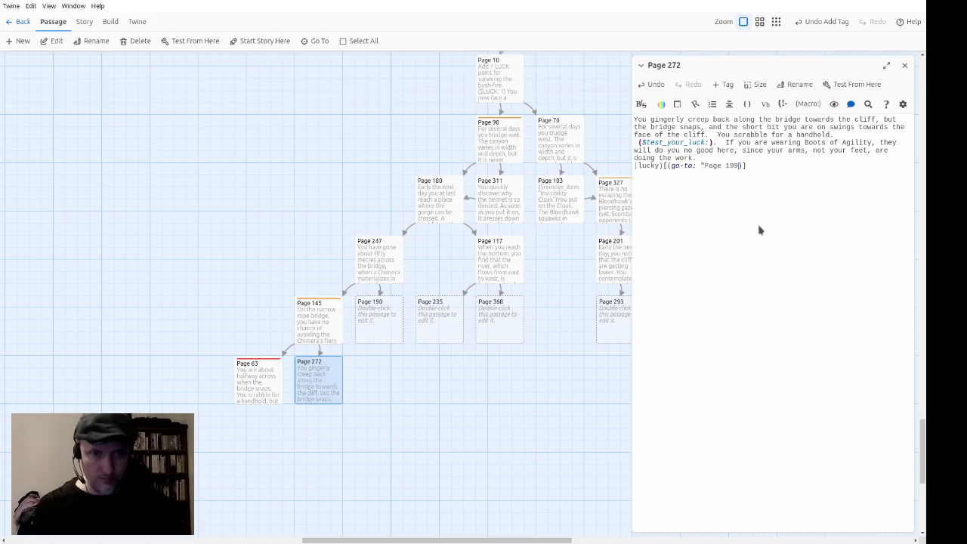
type("[[Page 199")
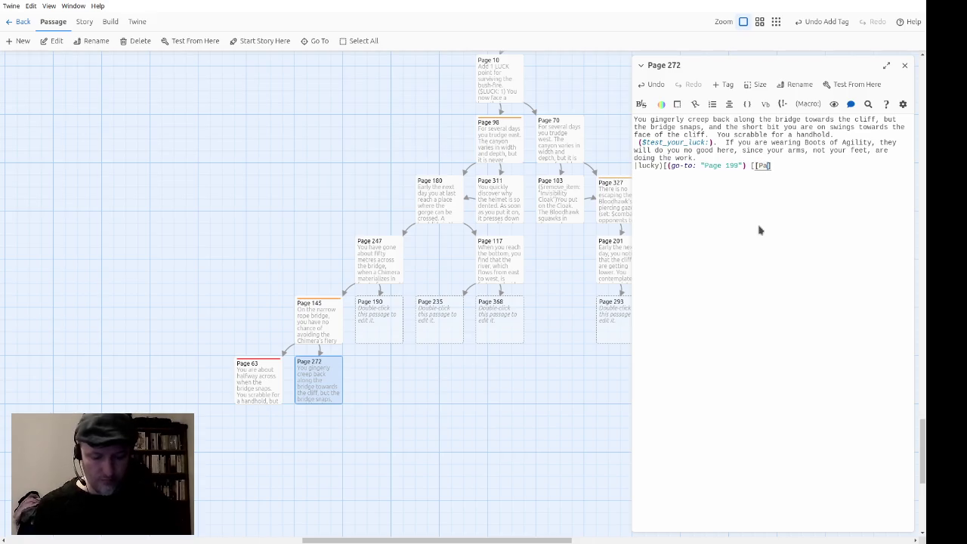
type("]]")
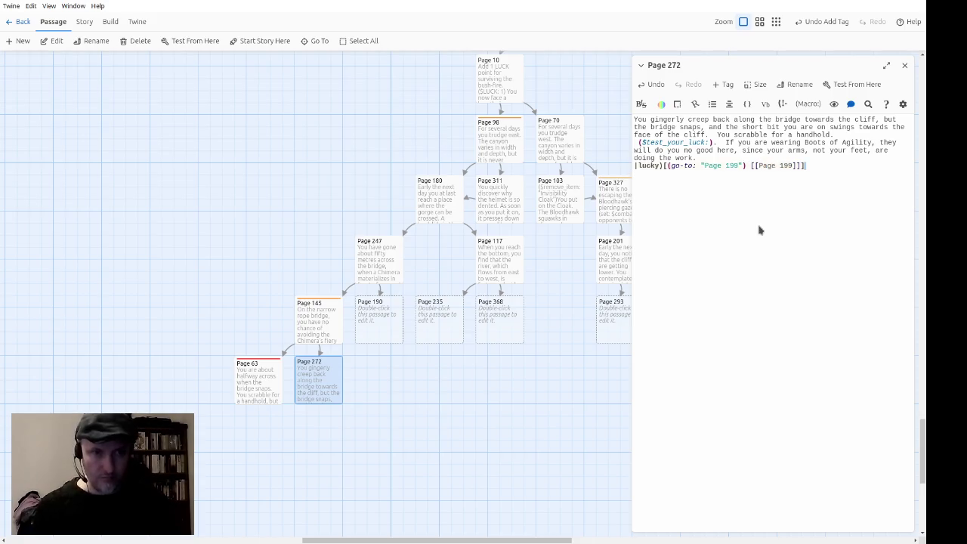
Add an unlucky hook going to Page 162, close the editor, and select both new passages.
key("Return")
type("|unlucky)[[")
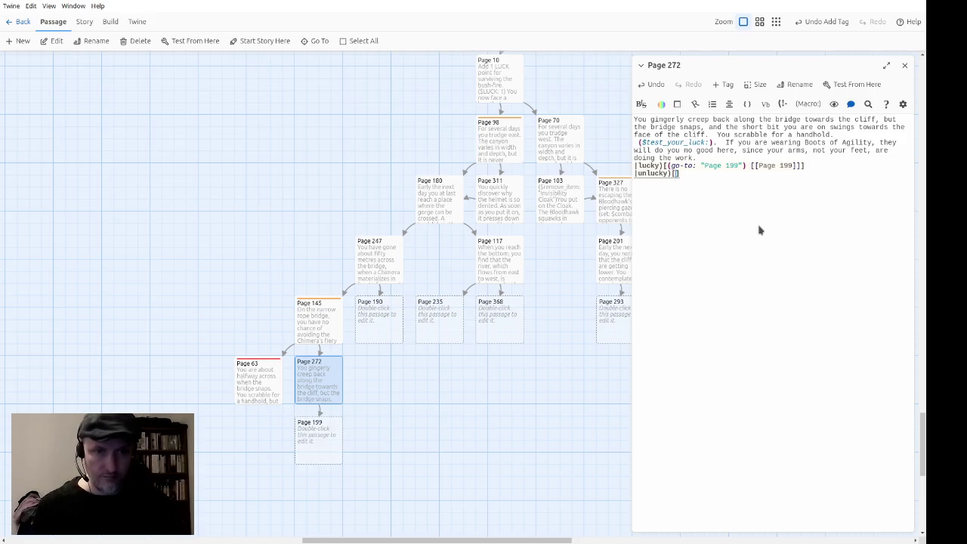
type("(go-")
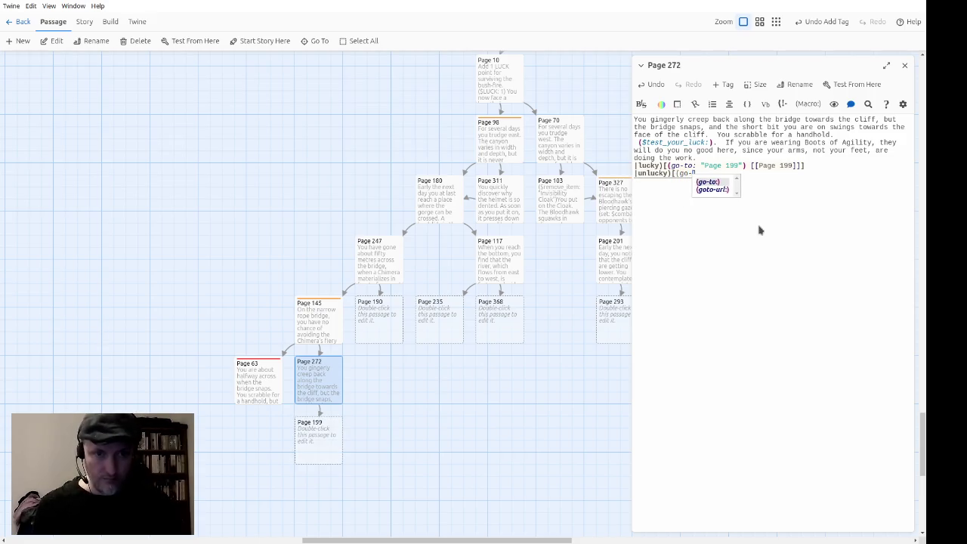
type("to: \"Page 162")
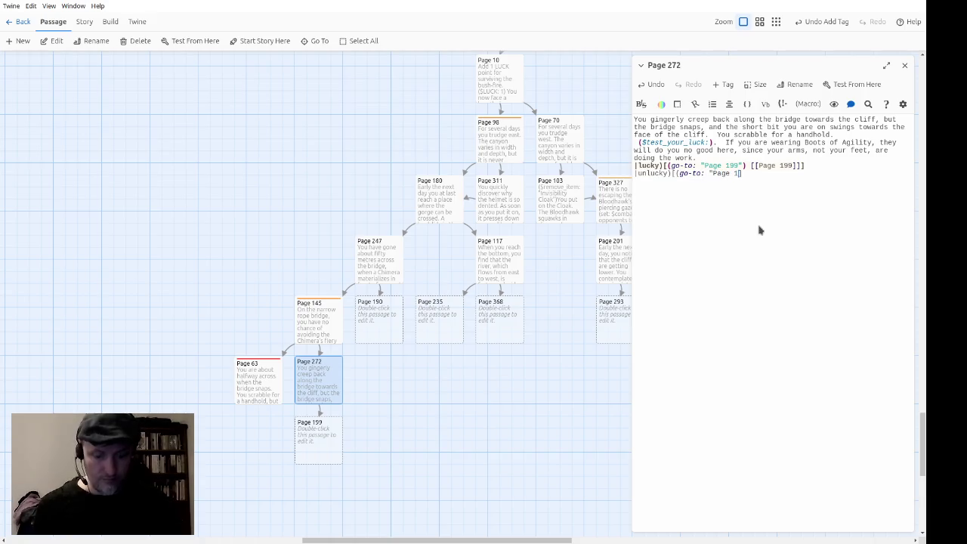
type("\")")
type(" [[Page")
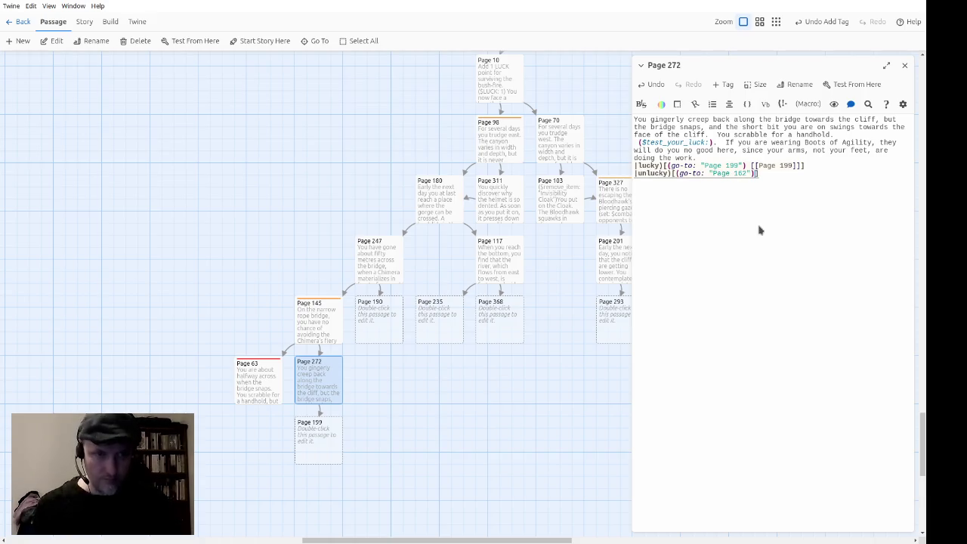
type(" 162]]")
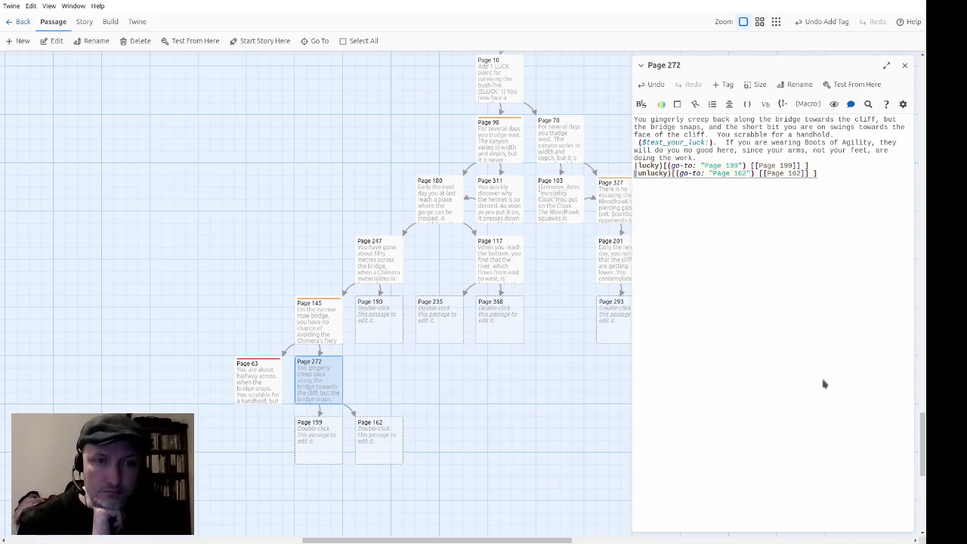
left_click(904, 66)
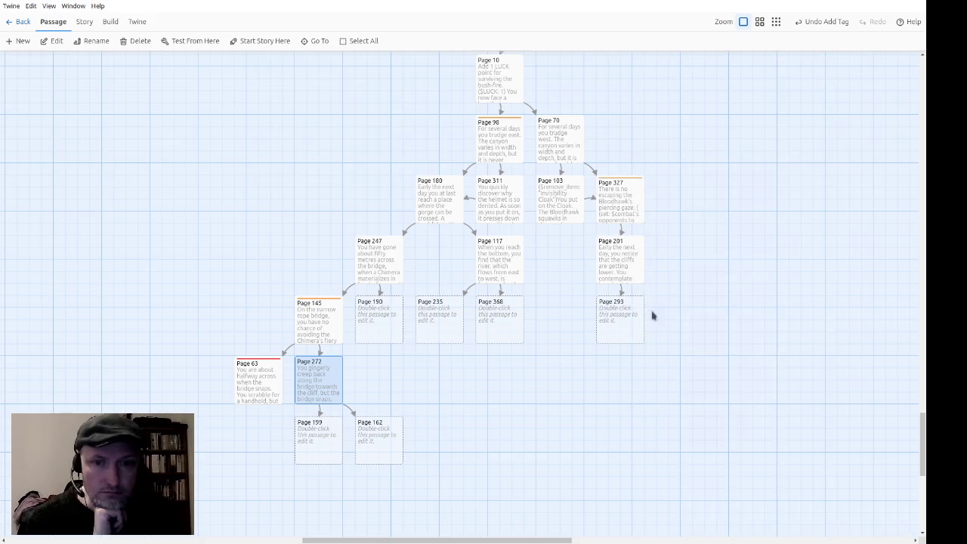
left_click_drag(431, 464, 244, 437)
Shift Page 199 and Page 162 left, then start Page 190 with 'You put on the Cloak'.
left_click_drag(378, 447, 316, 448)
left_click(415, 447)
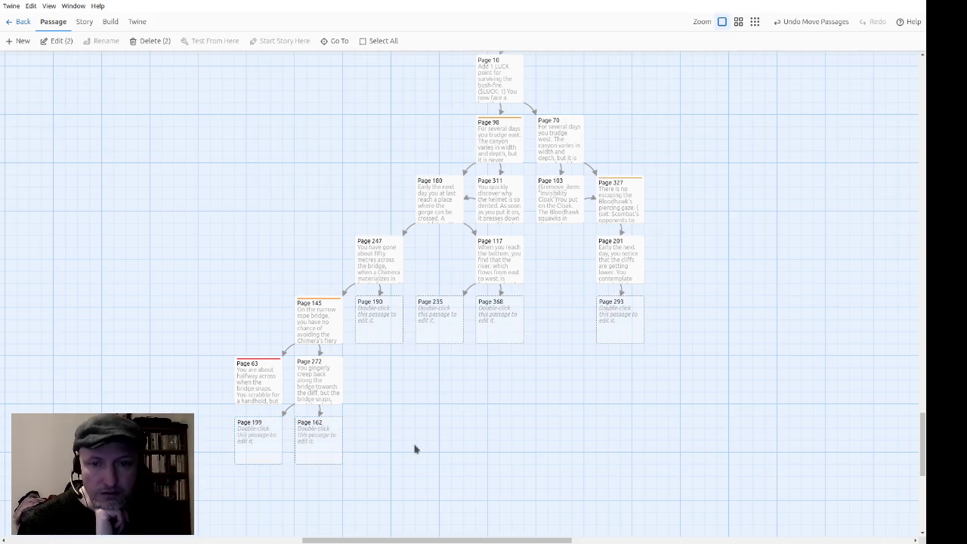
double_click(385, 331)
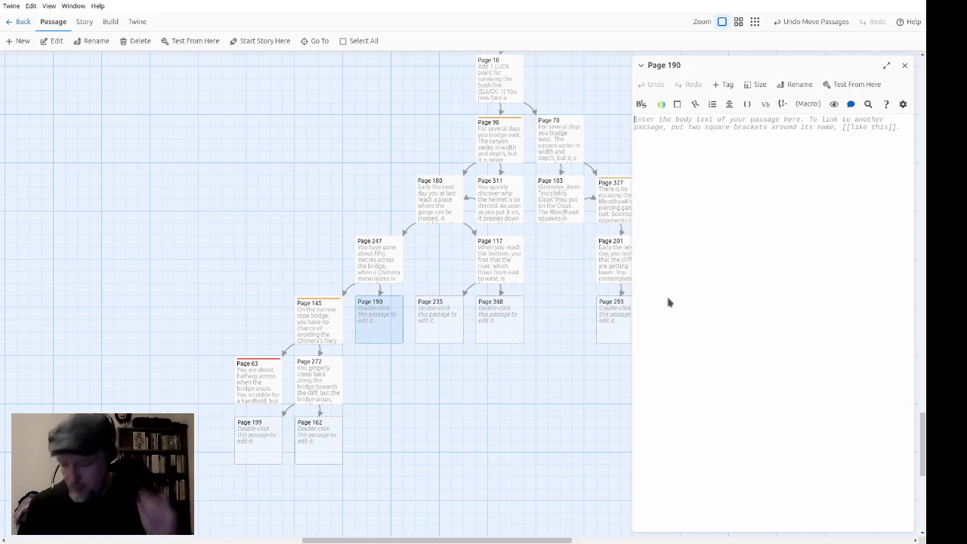
type("Y")
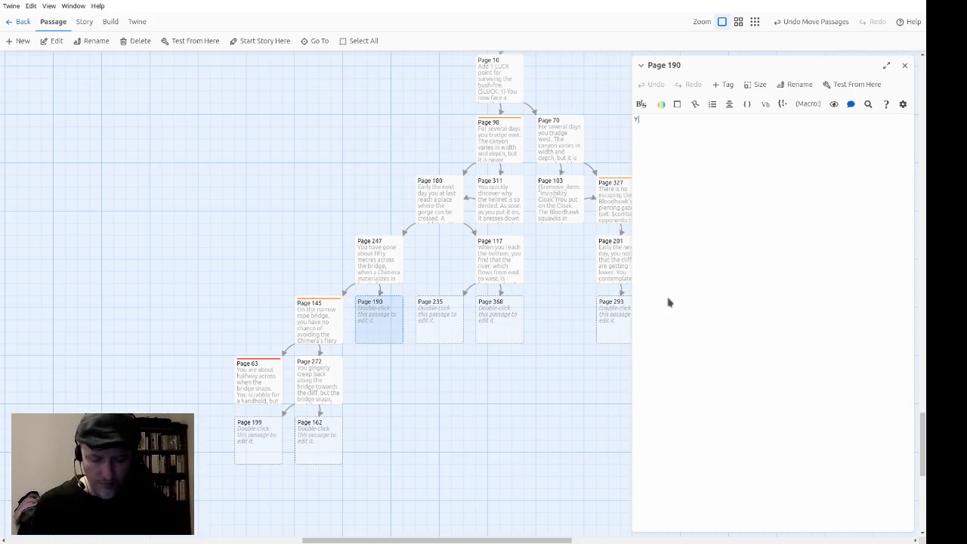
type("ou put on the Cloak")
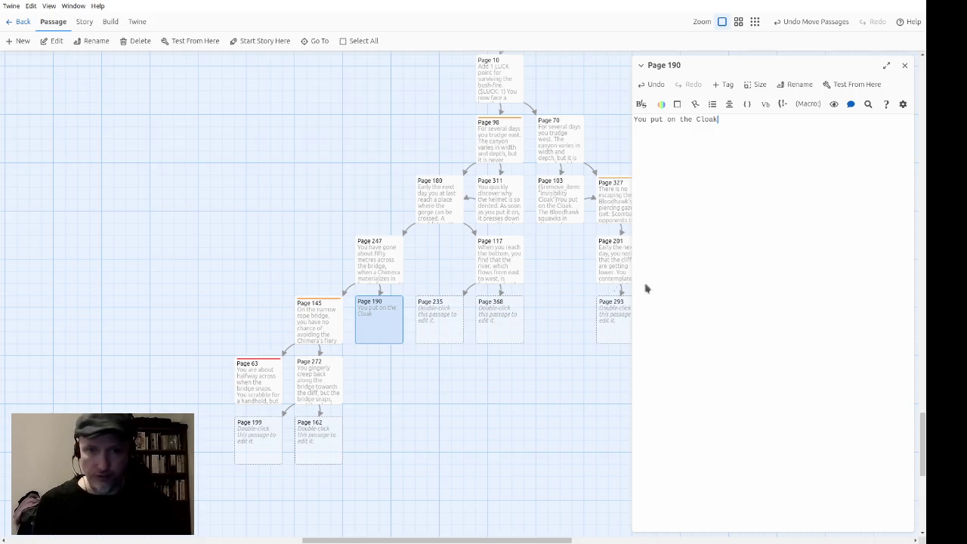
double_click(385, 273)
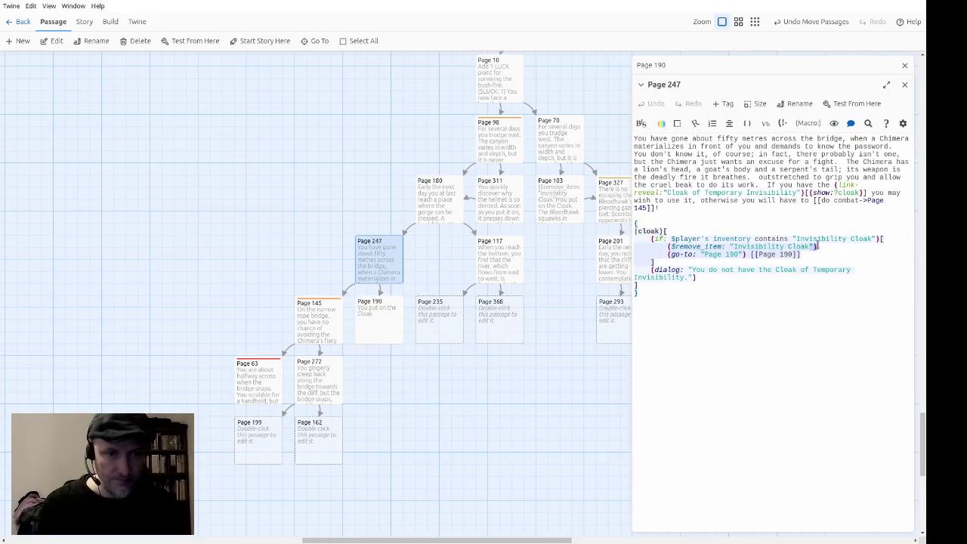
Cut the (remove_item:) Invisibility Cloak line out of Page 247 and close its editor.
triple_click(817, 246)
key("ctrl+c")
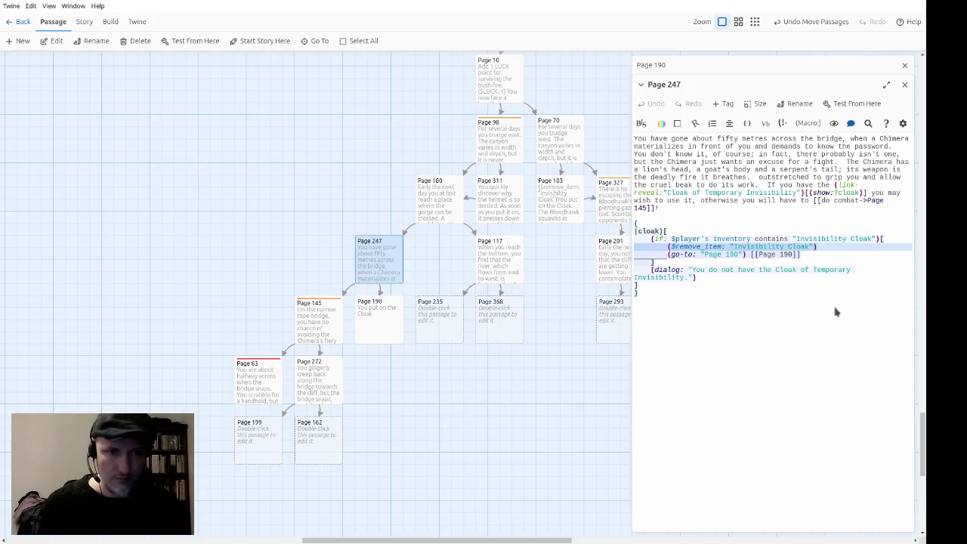
key("Delete")
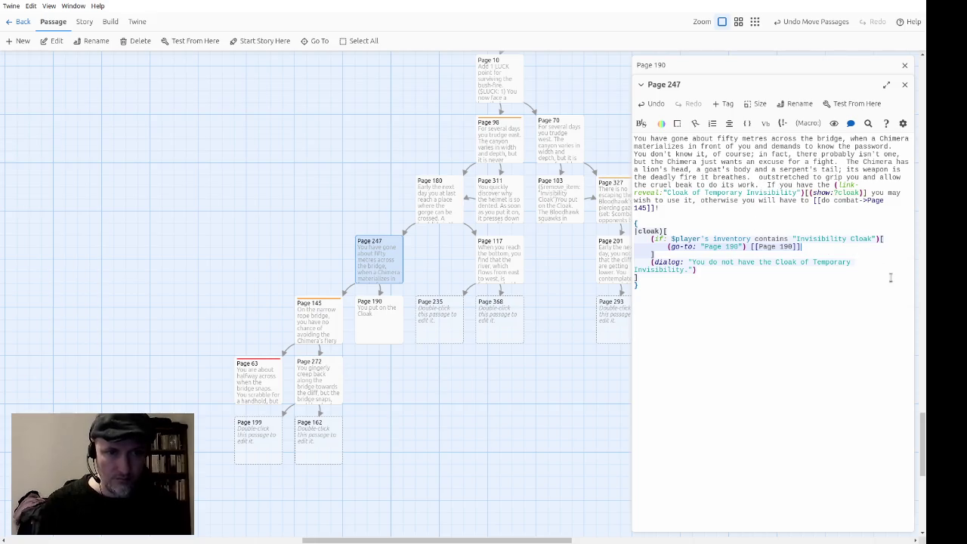
left_click(905, 85)
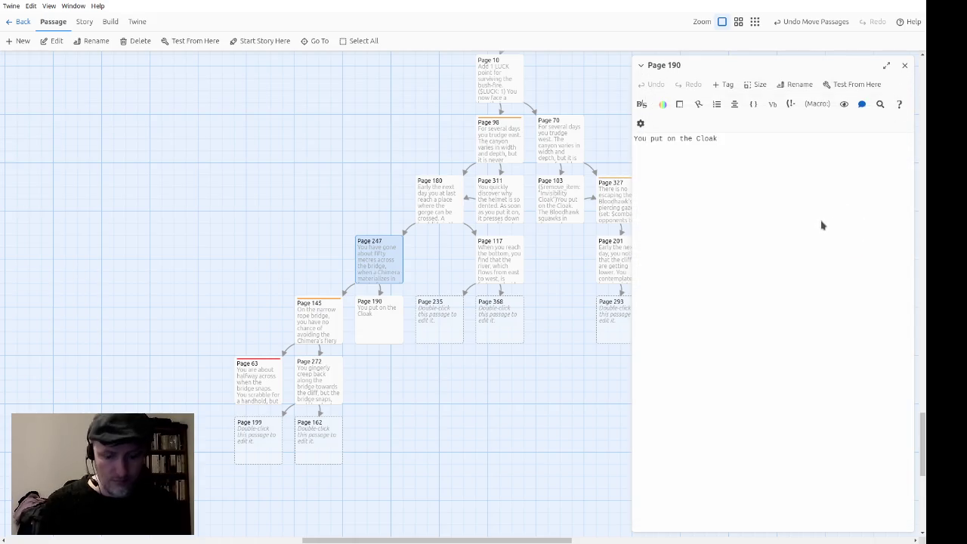
Paste the remove_item macro into Page 190, followed by 'Its powers work once only, so remove it from your Inventory'.
key("ctrl+v")
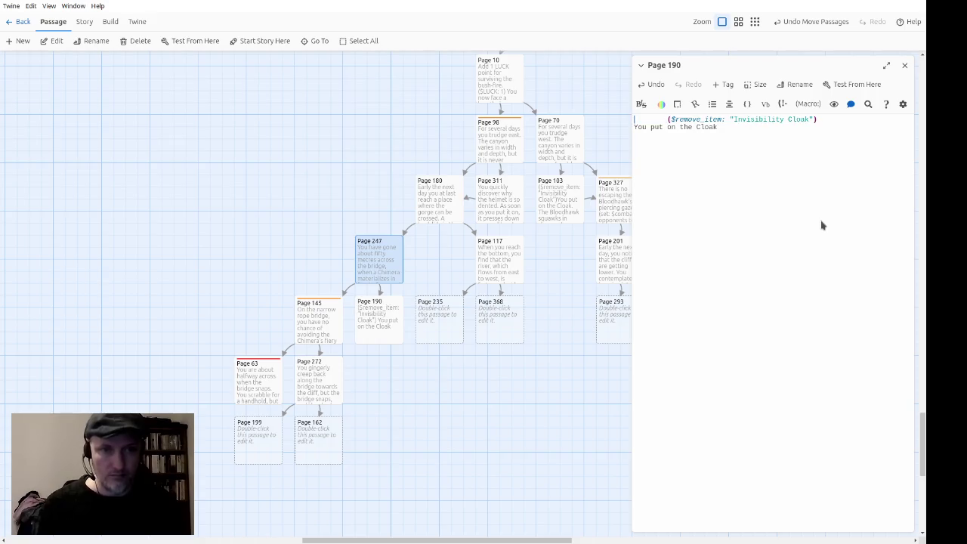
key("BackSpace")
key("End")
key("Delete")
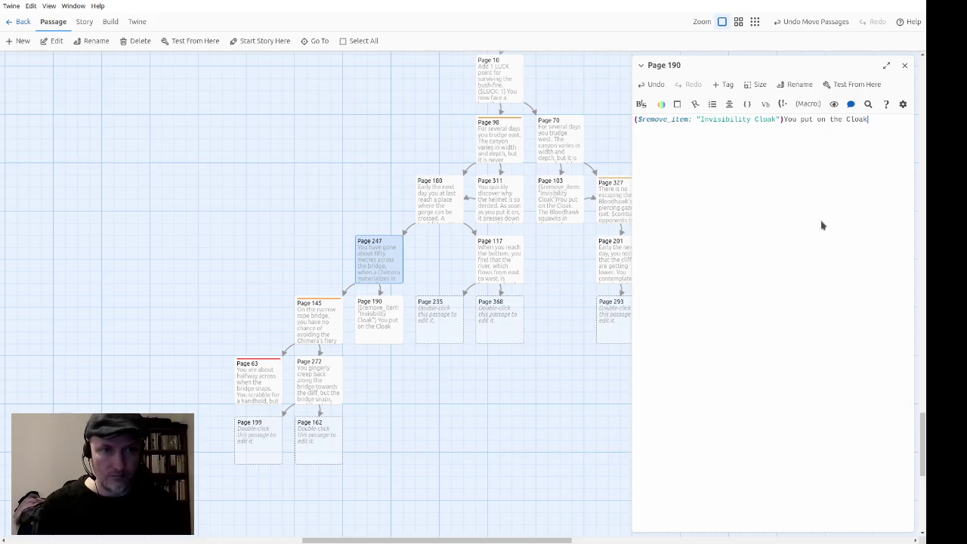
type(".  Its ")
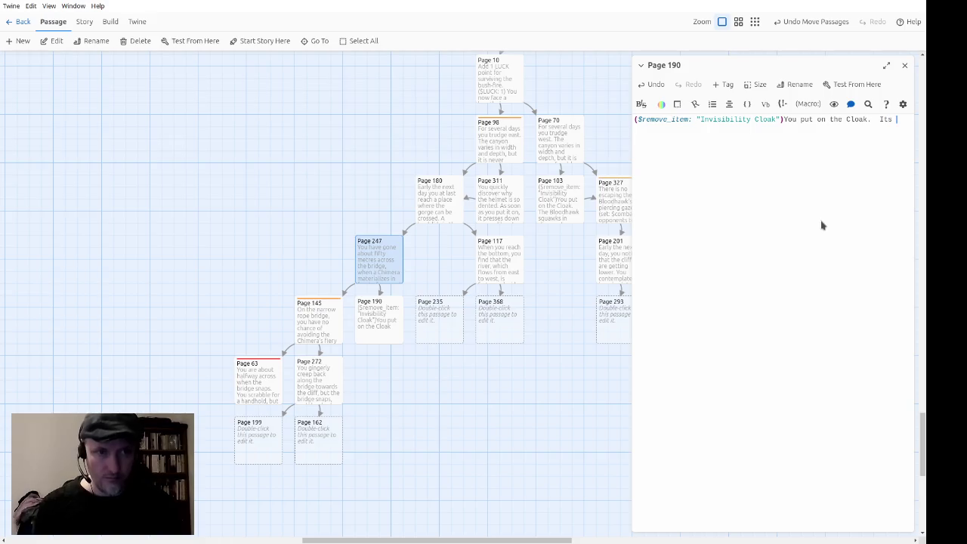
type("powers work ")
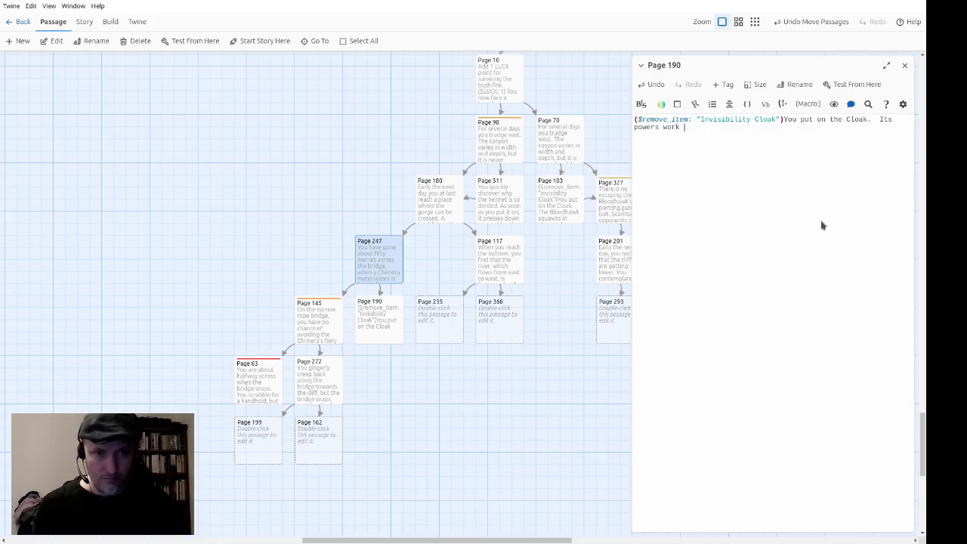
type("once only,so remove yt fromyour Inven")
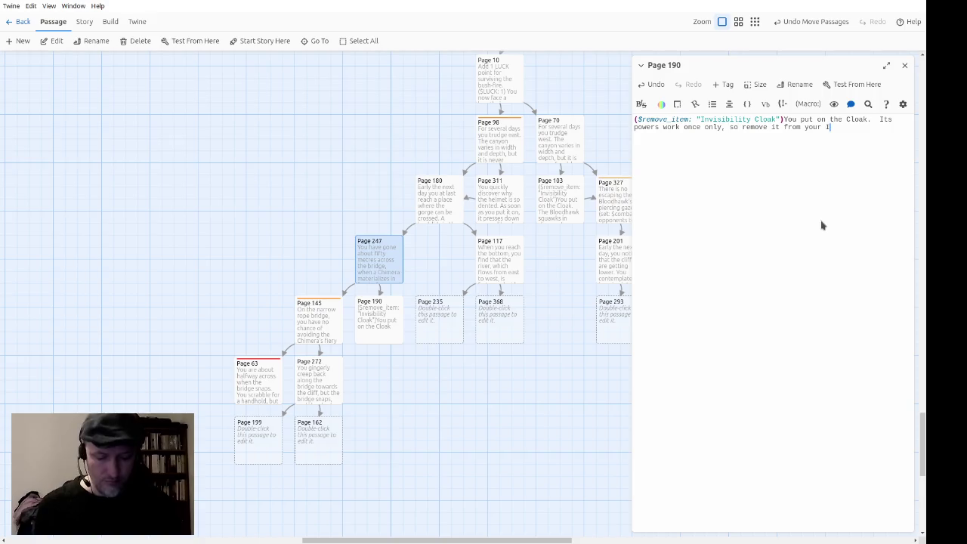
type("tory")
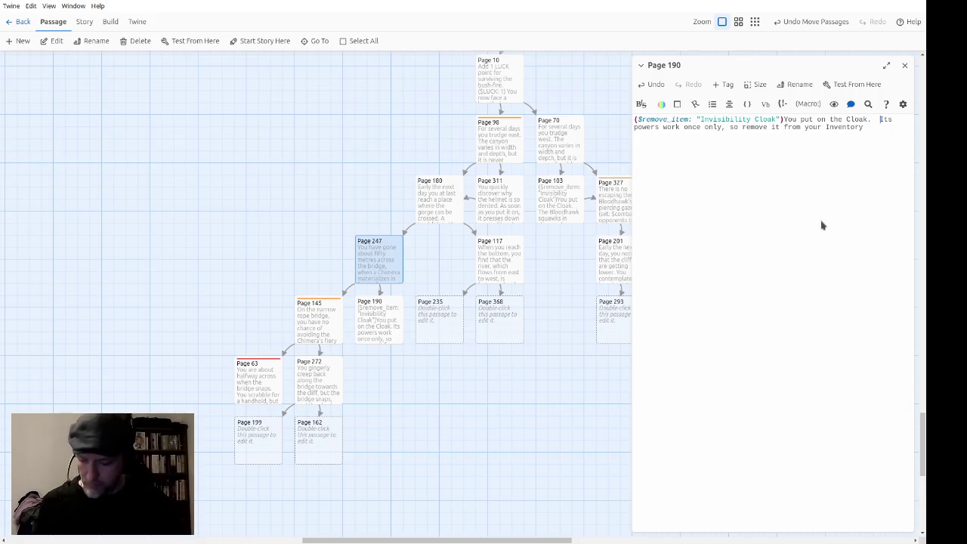
Enclose the inventory remark in parentheses, ending it with ').
key("BackSpace")
key("BackSpace")
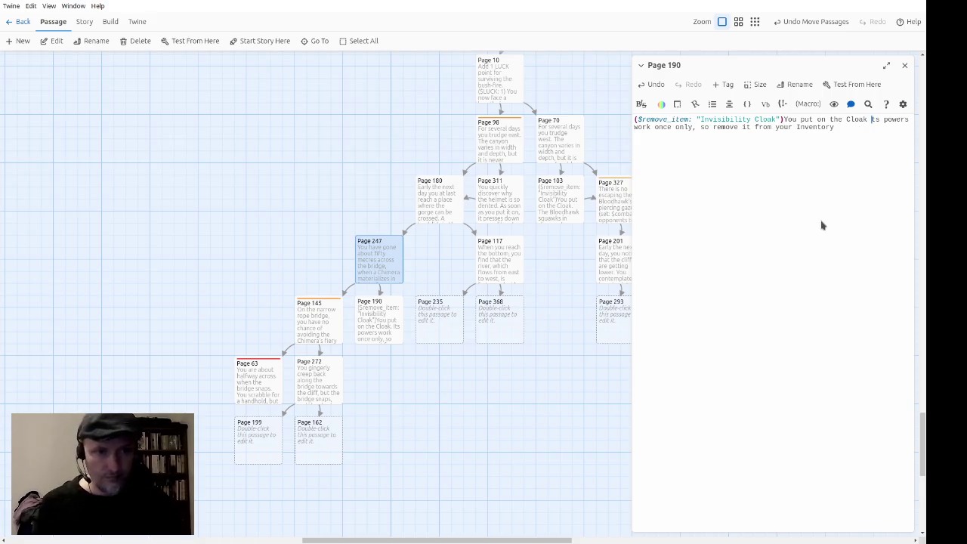
type("(i")
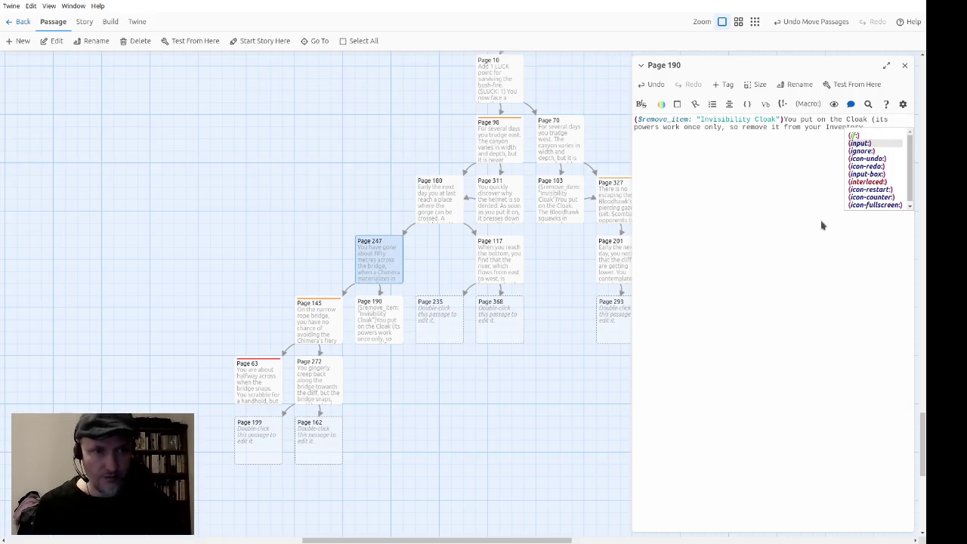
key("Escape")
key("End")
type(")")
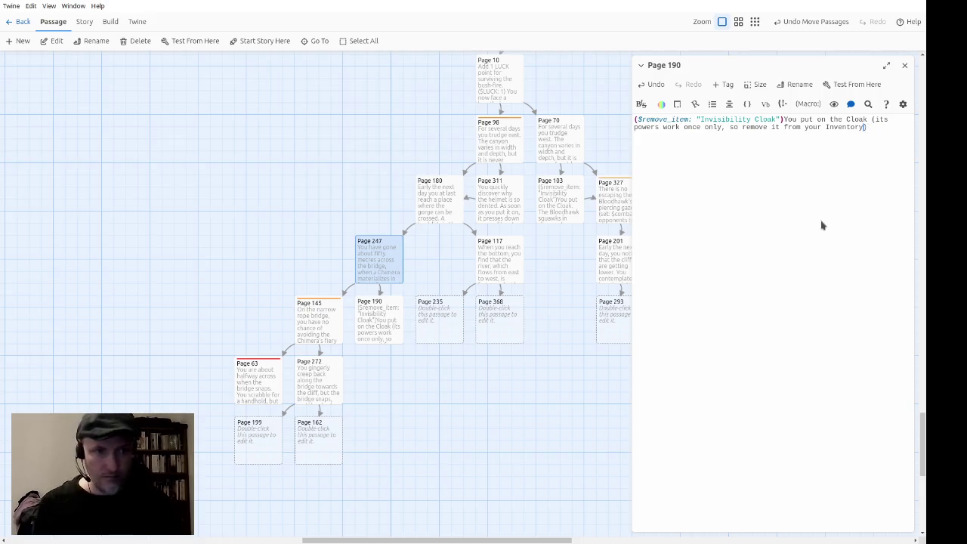
type(".")
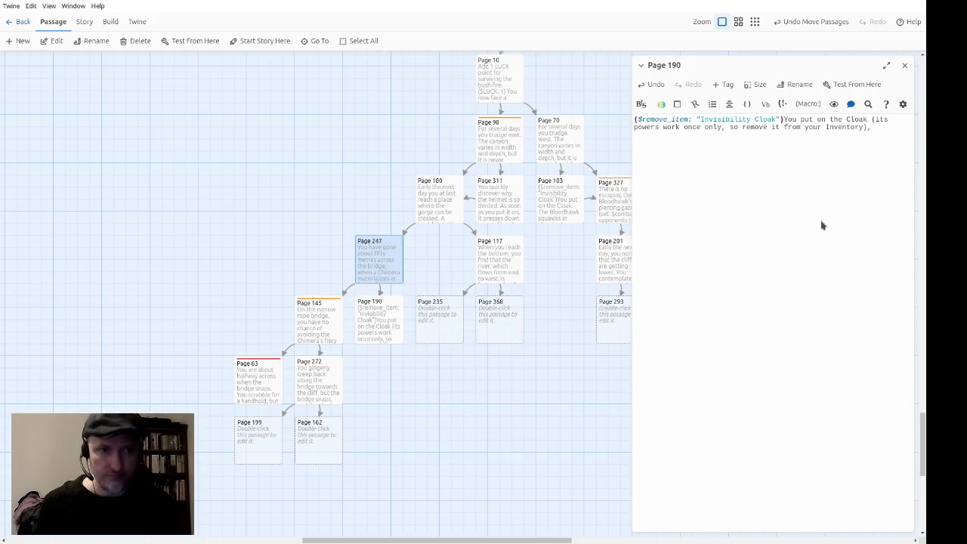
Continue Page 190 with 'and retreat back towards the cliff, since you cannot'.
type("and retreat")
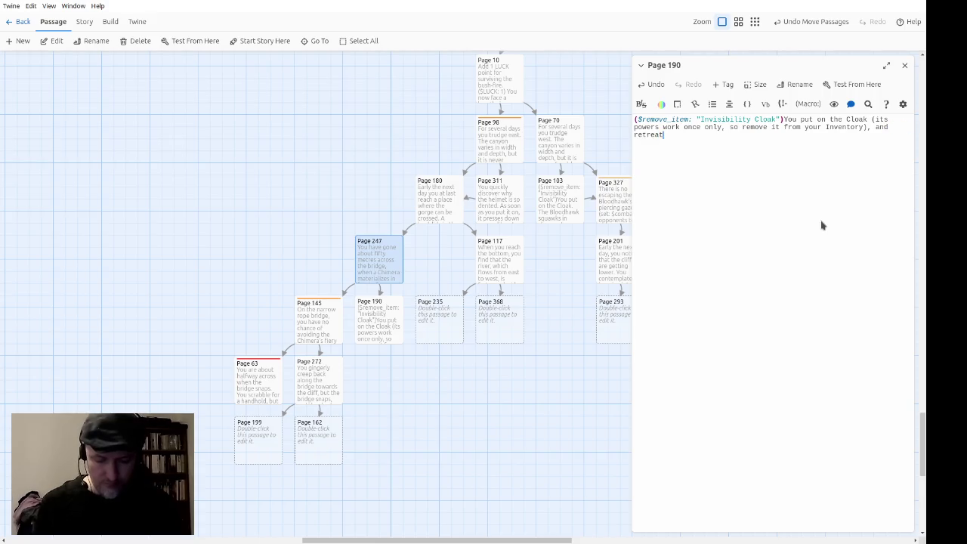
type(" back towards thre")
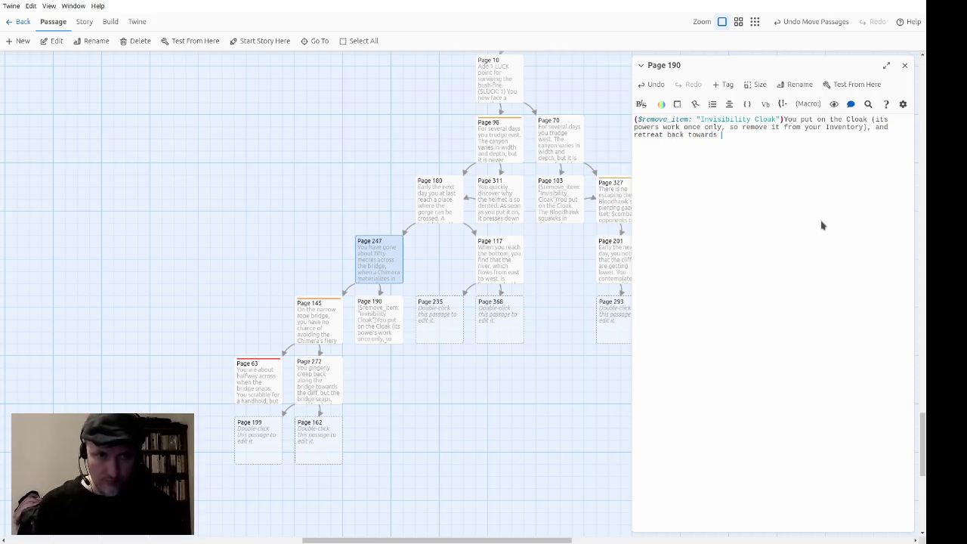
key("BackSpace")
key("BackSpace")
key("BackSpace")
key("BackSpace")
type("he cli")
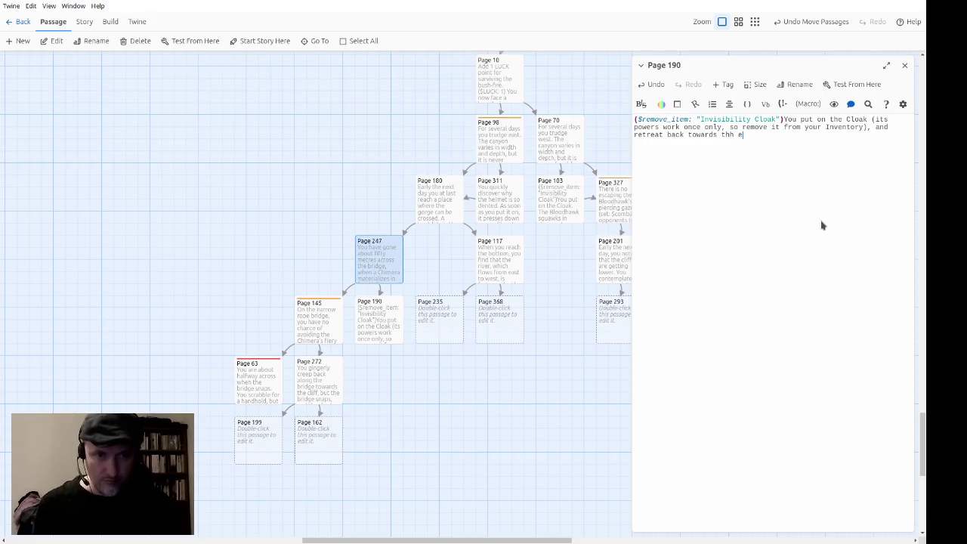
type("ff")
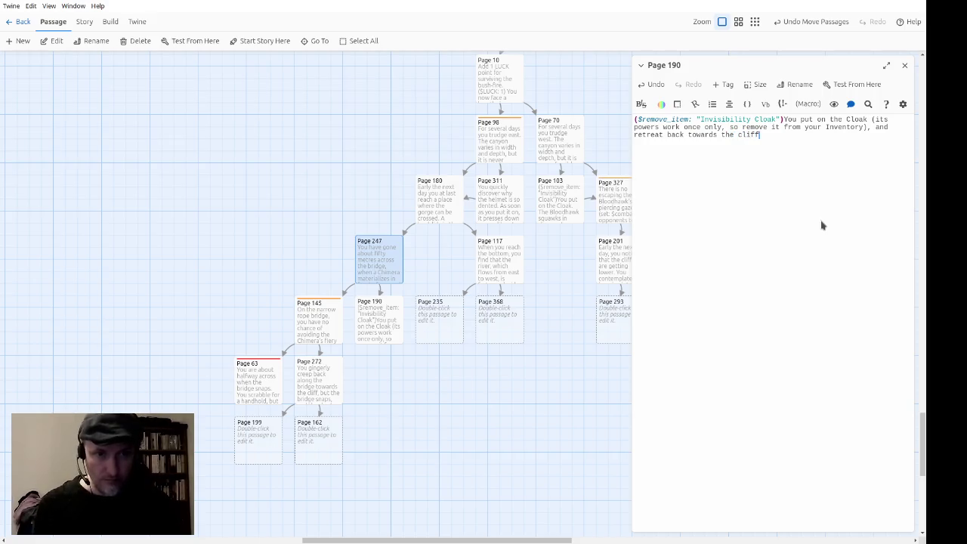
type(", since you can")
type("not")
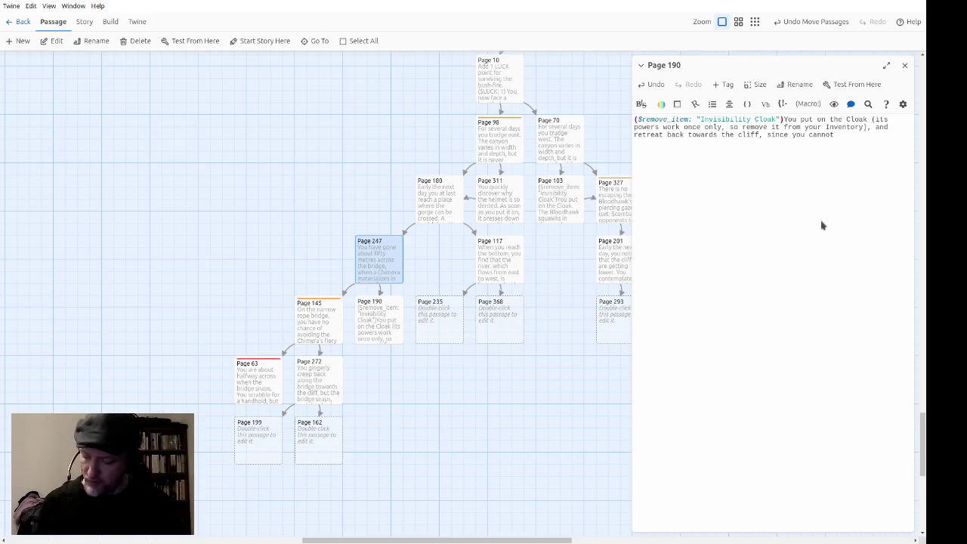
Add that you cannot squeeze past the Chimera, which sets the rope bridge near collapsing.
type(" squeez")
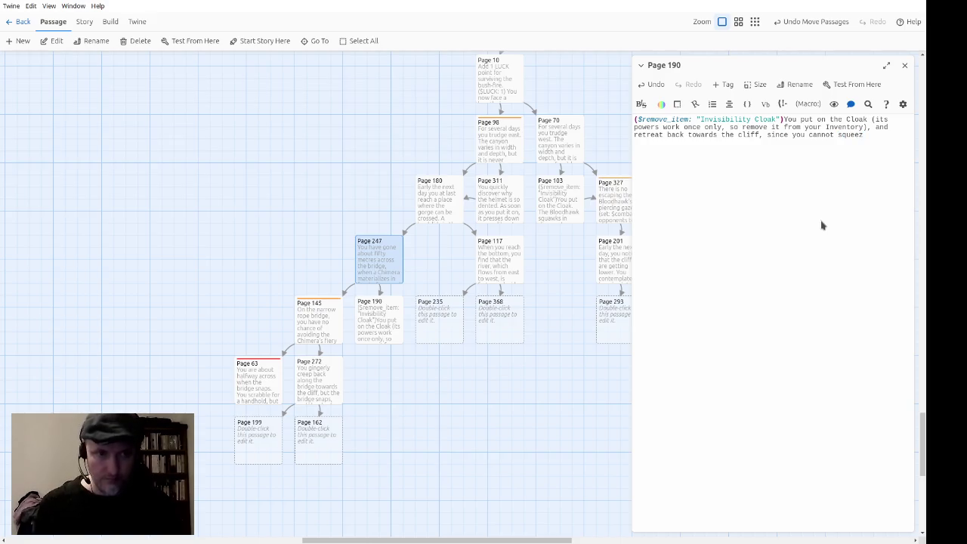
type("e past th")
type("e Chimera.")
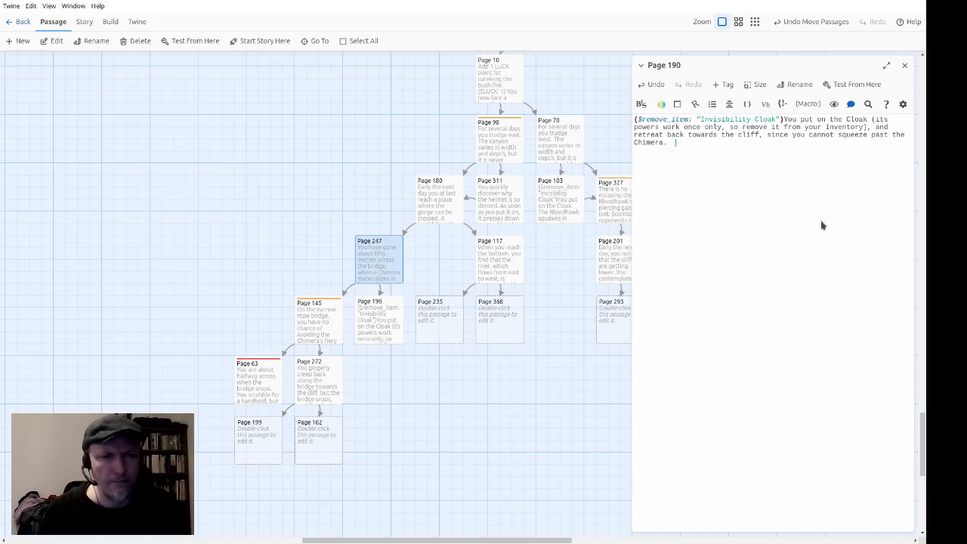
type("But the ")
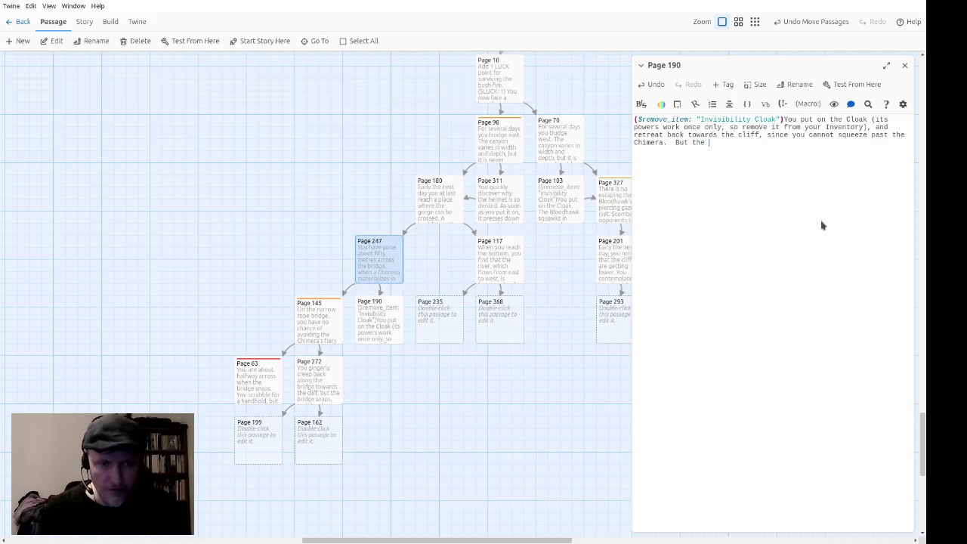
type("Chimera mer")
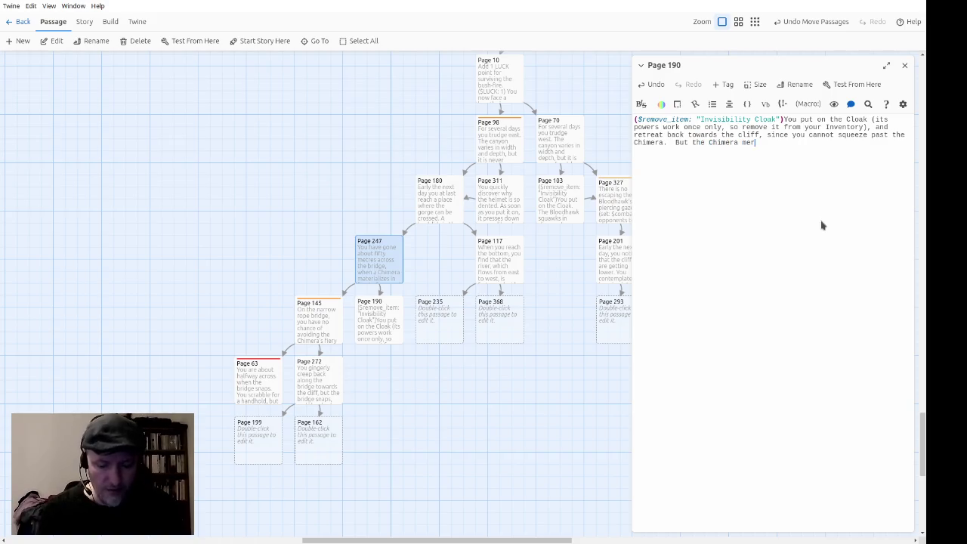
type("ely changes tactics")
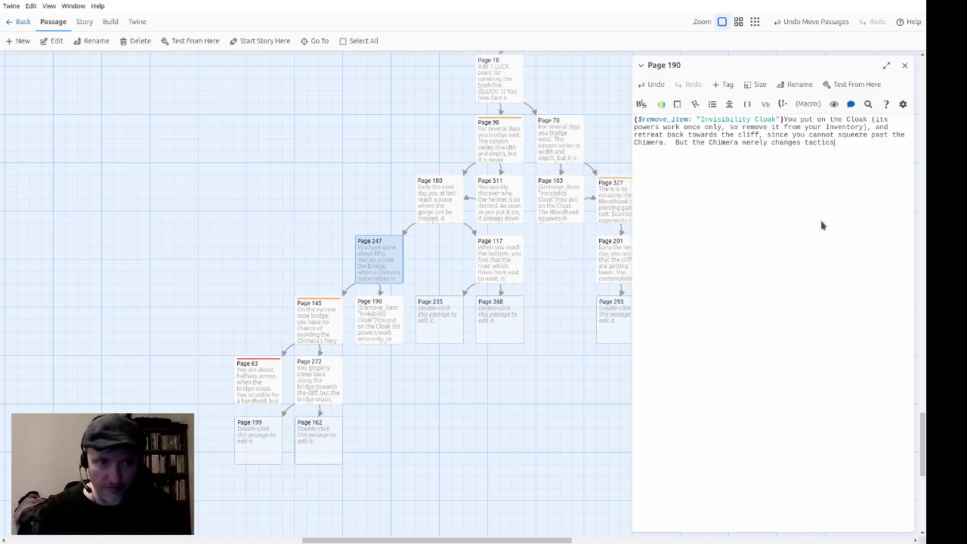
type(": ")
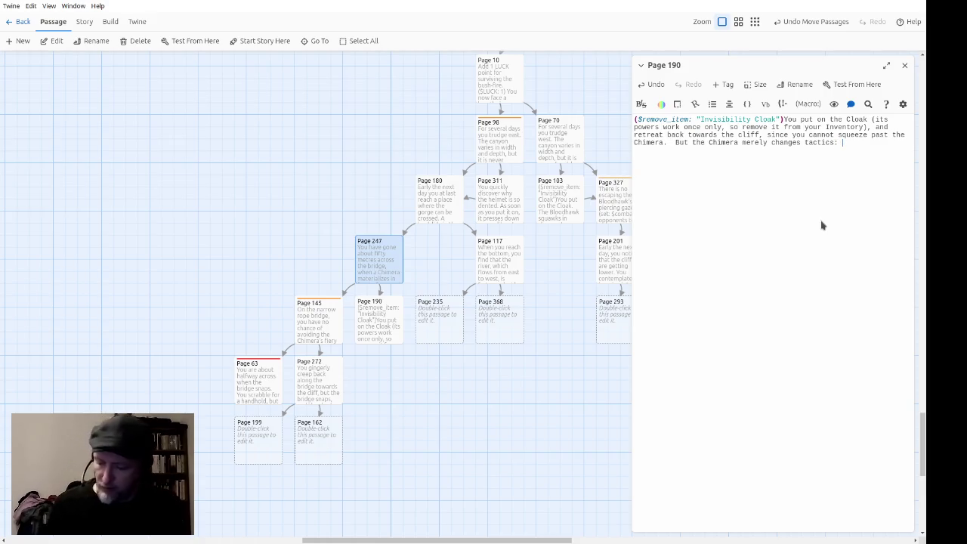
type("it breathes fire at the rope bridge ")
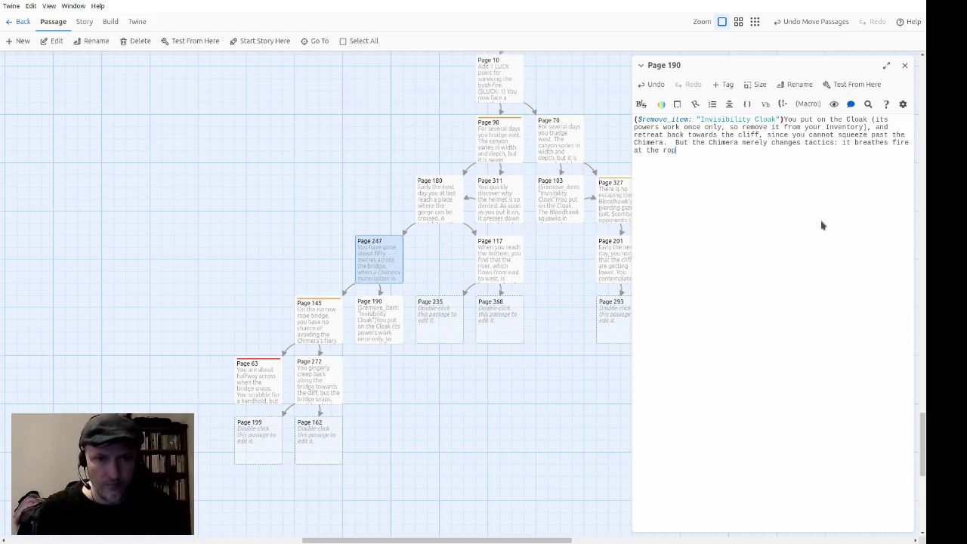
type("instead o")
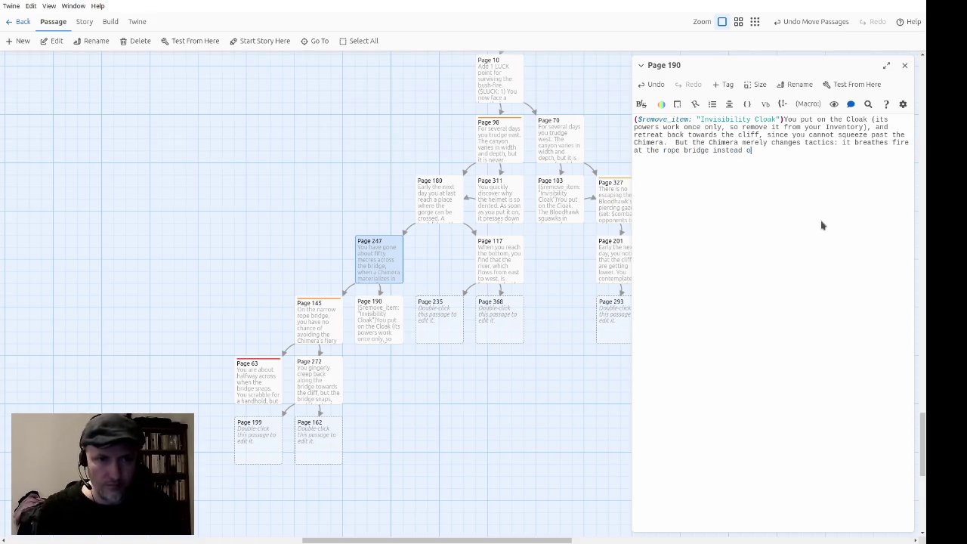
type("f at you.")
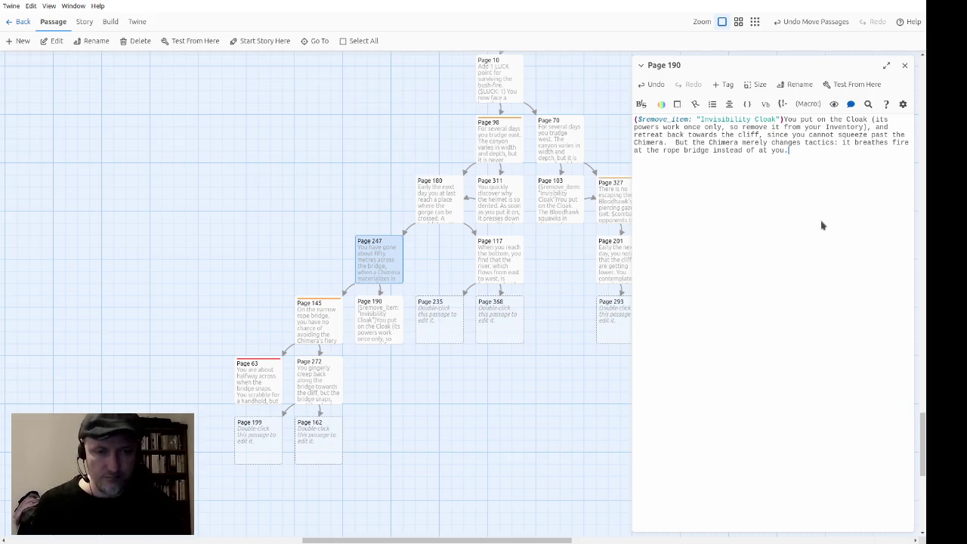
type("  The bridge ")
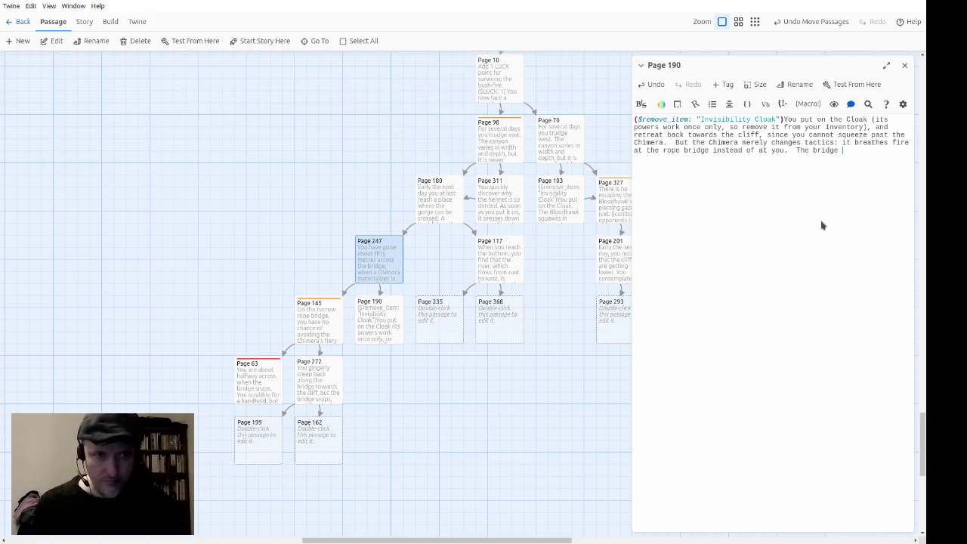
type("is soon in dan")
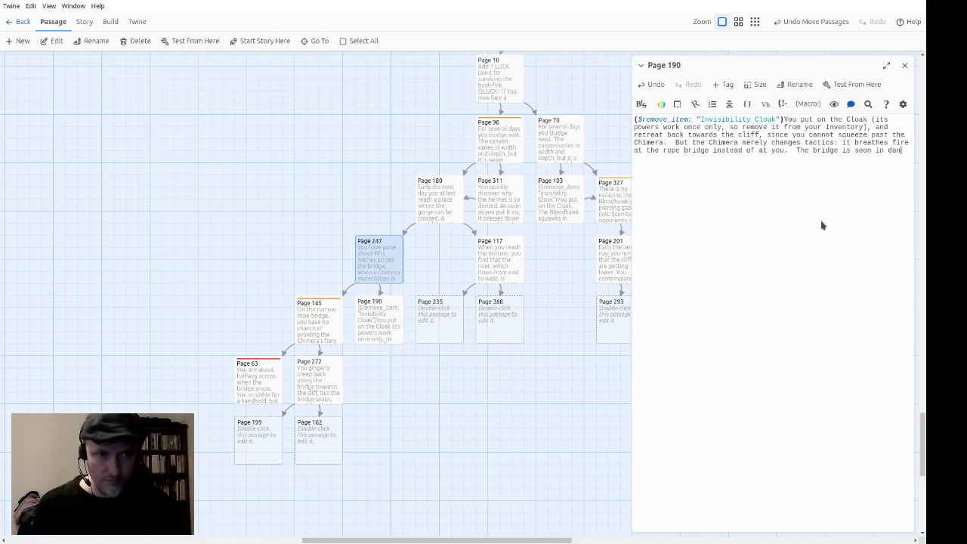
type("ger of co")
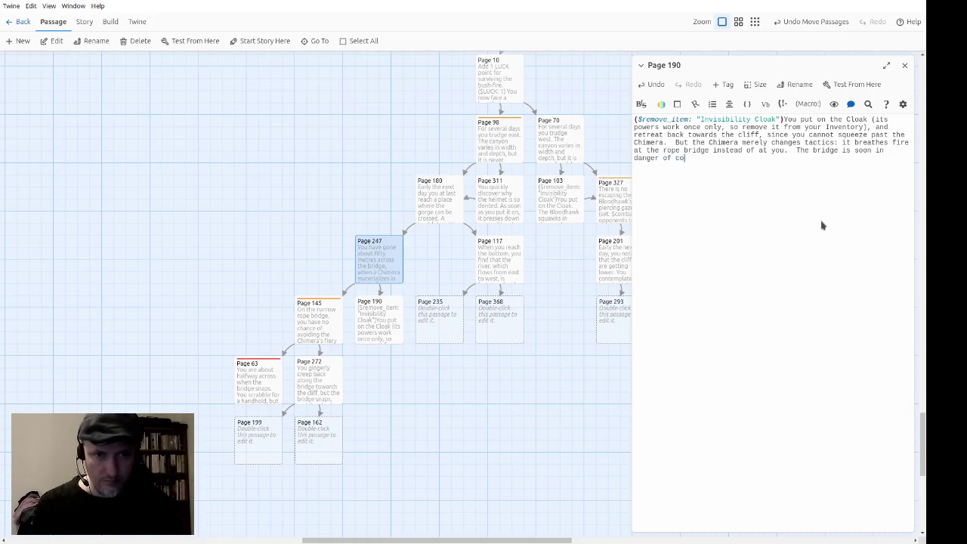
type("llapsing.")
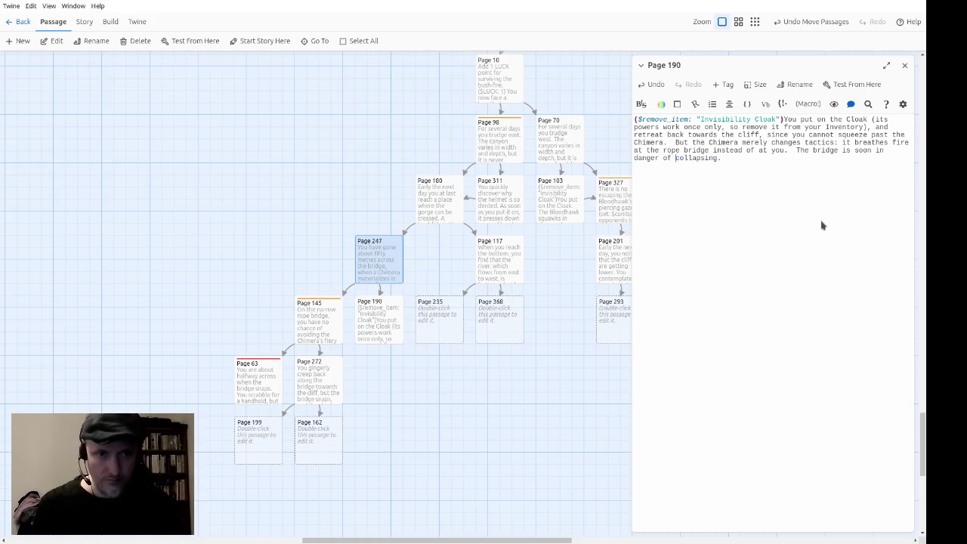
key("Left")
key("Left")
key("Left")
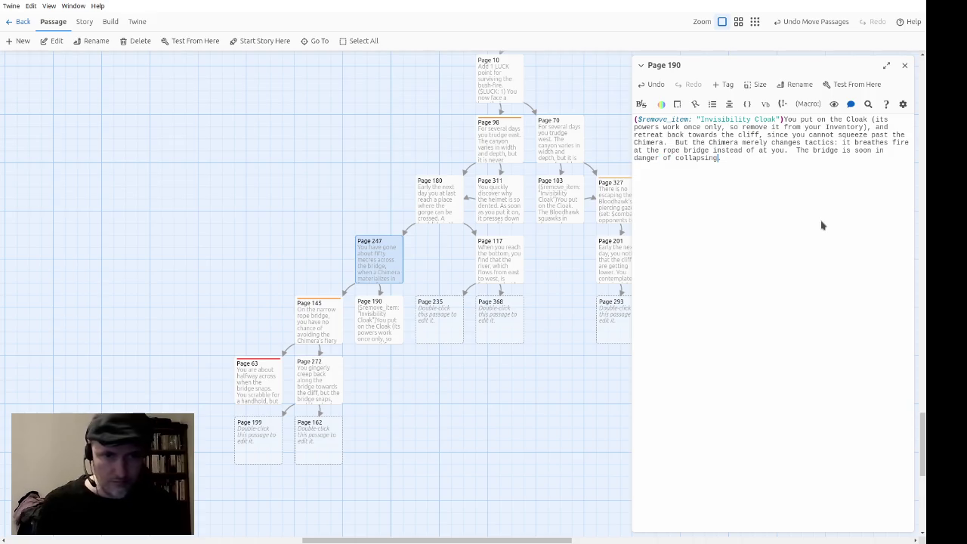
Turn 'collapsing' into a link to Page 272, close Page 190, and open Page 235.
type("[[collapsing->Page 272]]")
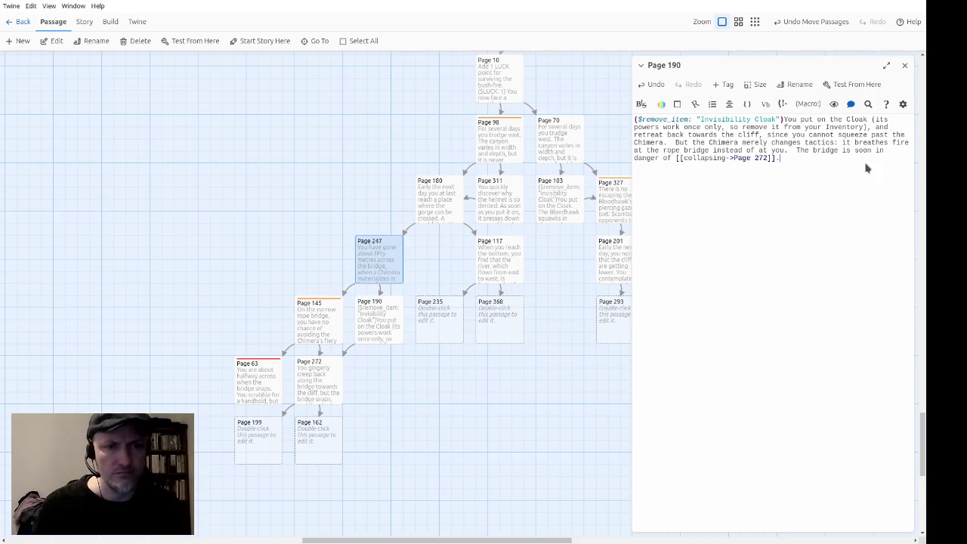
left_click(904, 65)
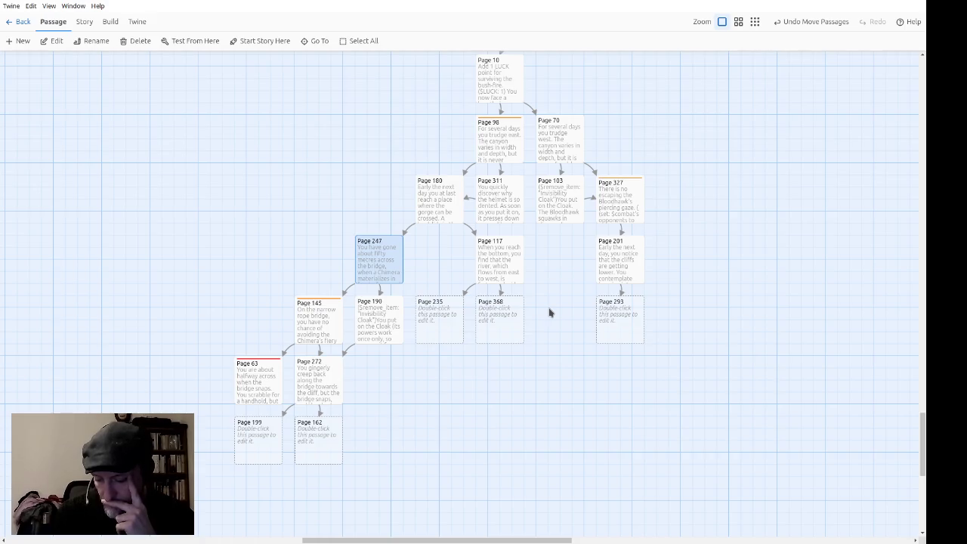
double_click(448, 318)
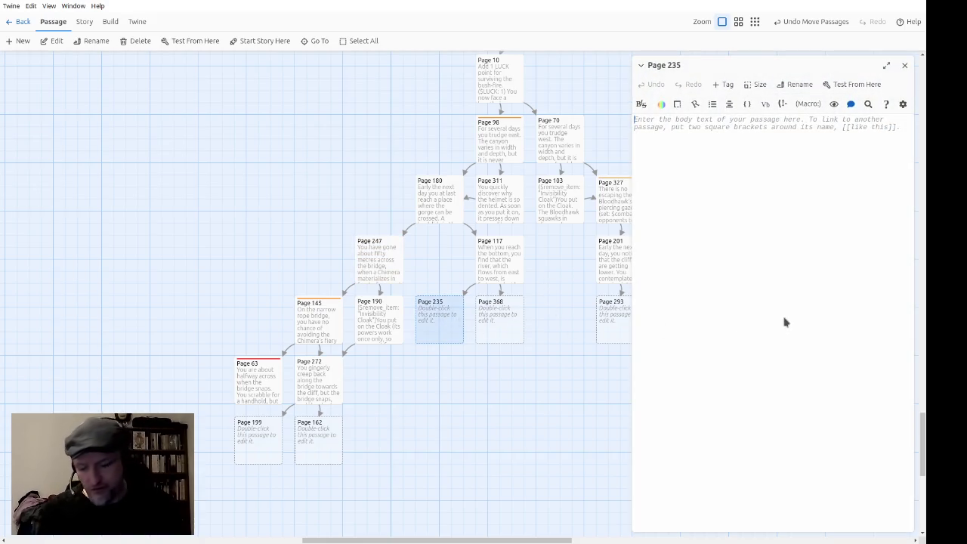